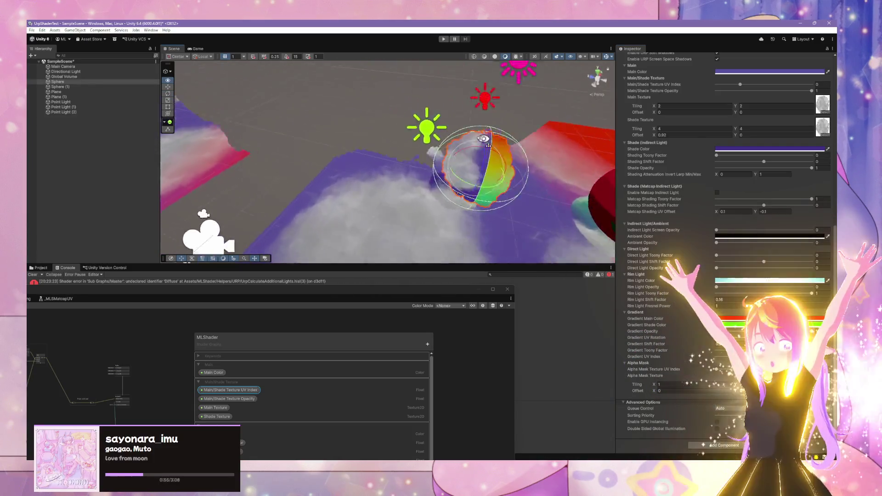
# Set the material's Alpha Mask Tiling X to 2 and view the repeated cloud cutouts on the planes.
pyautogui.moveTo(680, 153)
pyautogui.mouseDown()
pyautogui.moveTo(569, 197)
pyautogui.moveTo(384, 197)
pyautogui.moveTo(302, 157)
pyautogui.moveTo(322, 139)
pyautogui.moveTo(433, 130)
pyautogui.moveTo(683, 163)
pyautogui.moveTo(665, 167)
pyautogui.mouseUp()
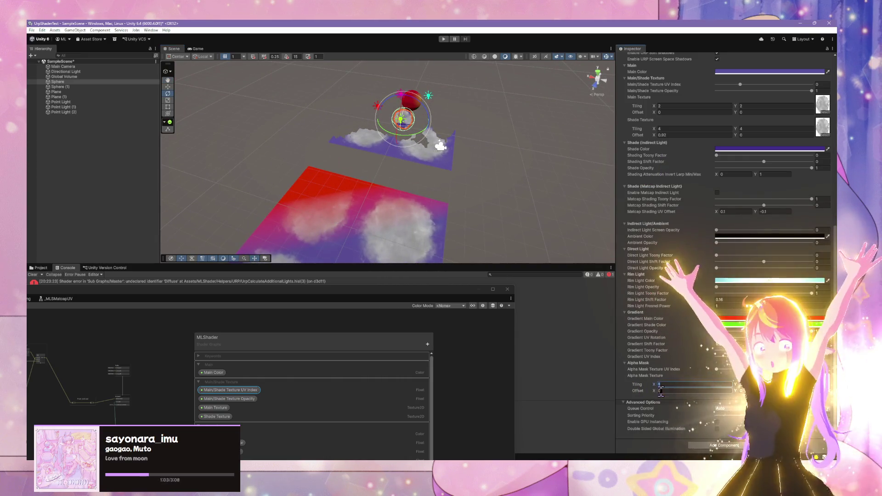
pyautogui.write('2')
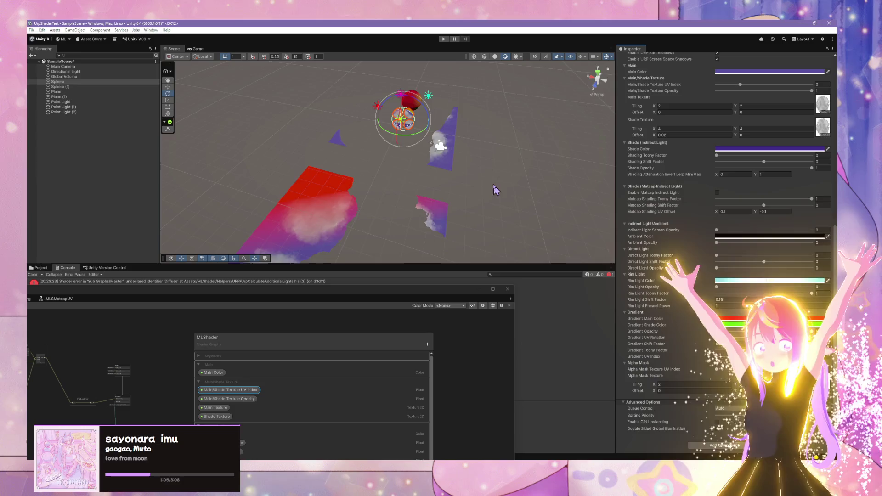
pyautogui.moveTo(496, 189)
pyautogui.mouseDown()
pyautogui.moveTo(238, 223)
pyautogui.moveTo(420, 197)
pyautogui.moveTo(494, 164)
pyautogui.moveTo(369, 189)
pyautogui.moveTo(473, 140)
pyautogui.moveTo(455, 170)
pyautogui.moveTo(365, 197)
pyautogui.moveTo(493, 168)
pyautogui.moveTo(571, 205)
pyautogui.moveTo(354, 168)
pyautogui.moveTo(400, 155)
pyautogui.moveTo(294, 236)
pyautogui.mouseUp()
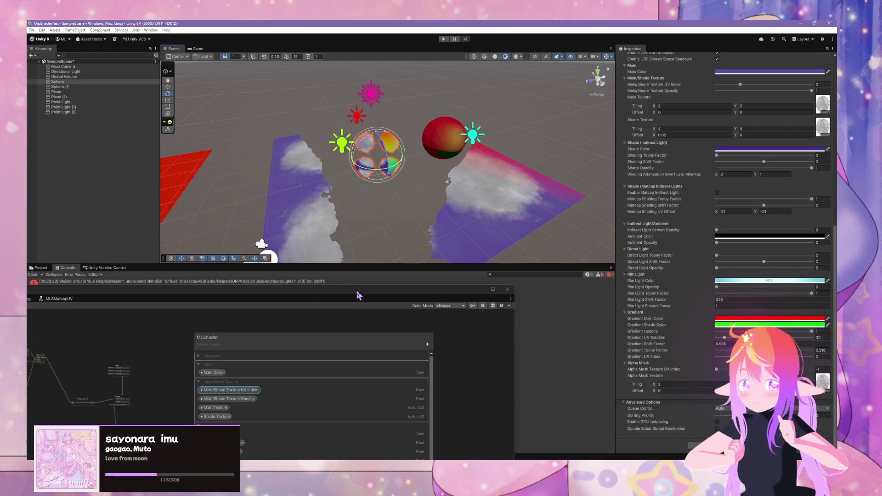
pyautogui.moveTo(363, 296)
pyautogui.mouseDown()
pyautogui.moveTo(575, 181)
pyautogui.moveTo(404, 221)
pyautogui.moveTo(413, 325)
pyautogui.moveTo(475, 363)
pyautogui.mouseUp()
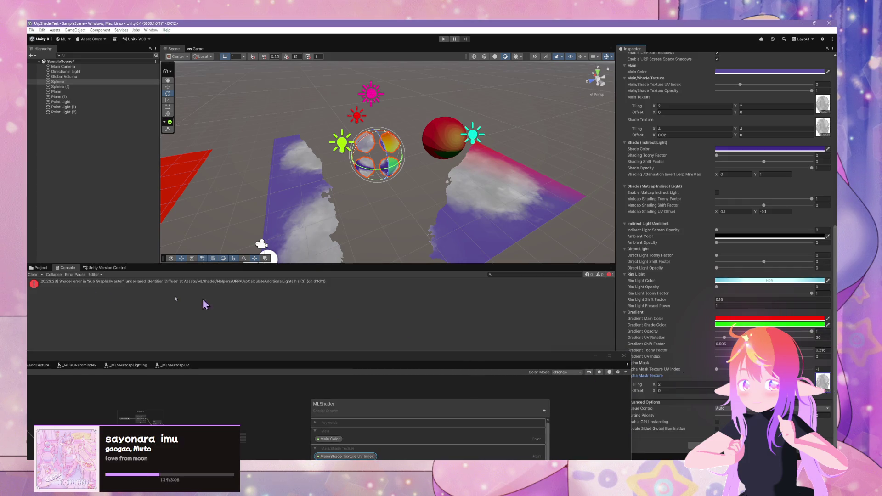
# Discard the unsaved cloud texture import edits, select the Plane, and return to the cloud texture.
pyautogui.click(44, 267)
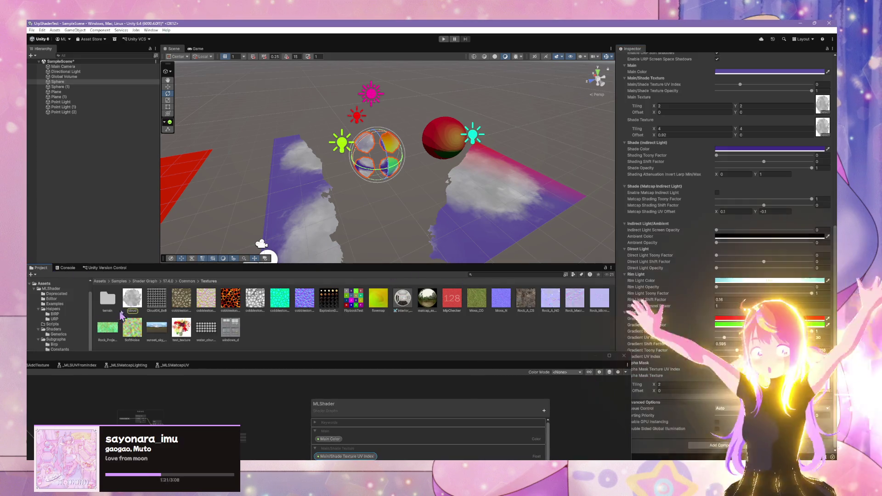
pyautogui.click(125, 308)
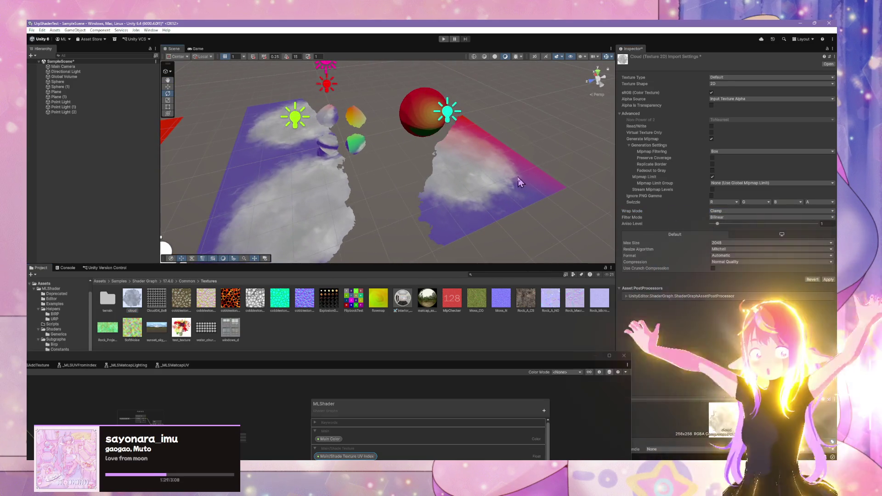
pyautogui.click(574, 256)
pyautogui.click(443, 253)
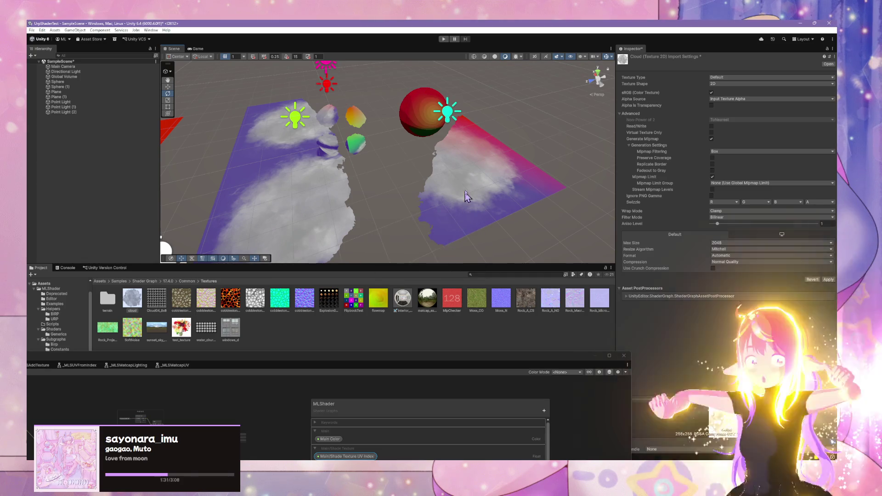
pyautogui.click(467, 196)
pyautogui.moveTo(465, 168)
pyautogui.mouseDown()
pyautogui.moveTo(529, 112)
pyautogui.moveTo(547, 128)
pyautogui.moveTo(489, 158)
pyautogui.mouseUp()
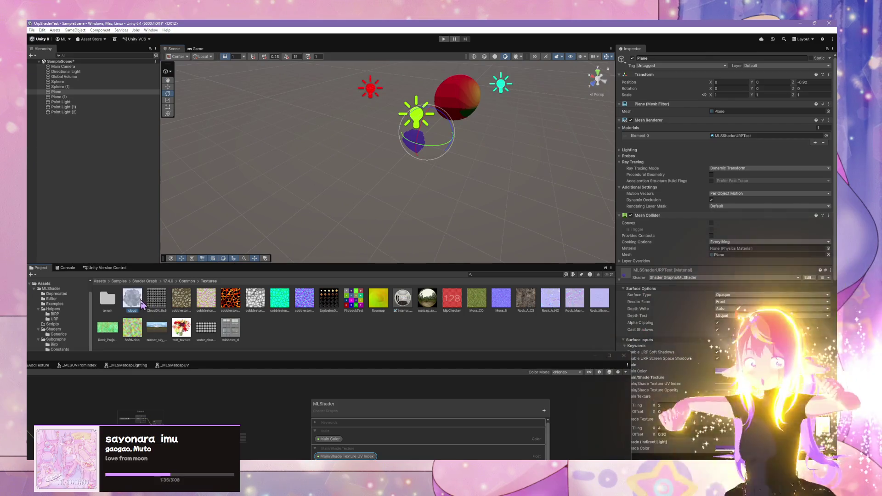
# Switch the cloud texture's Wrap Mode back to Repeat and apply it.
pyautogui.click(141, 303)
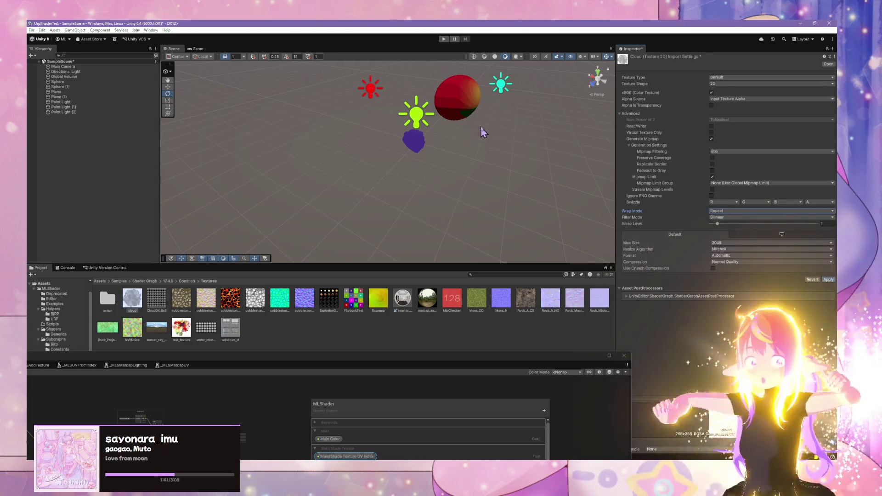
pyautogui.moveTo(484, 133)
pyautogui.mouseDown()
pyautogui.moveTo(565, 143)
pyautogui.moveTo(465, 232)
pyautogui.moveTo(483, 257)
pyautogui.moveTo(533, 228)
pyautogui.moveTo(483, 215)
pyautogui.moveTo(365, 209)
pyautogui.moveTo(463, 203)
pyautogui.moveTo(504, 161)
pyautogui.moveTo(564, 160)
pyautogui.mouseUp()
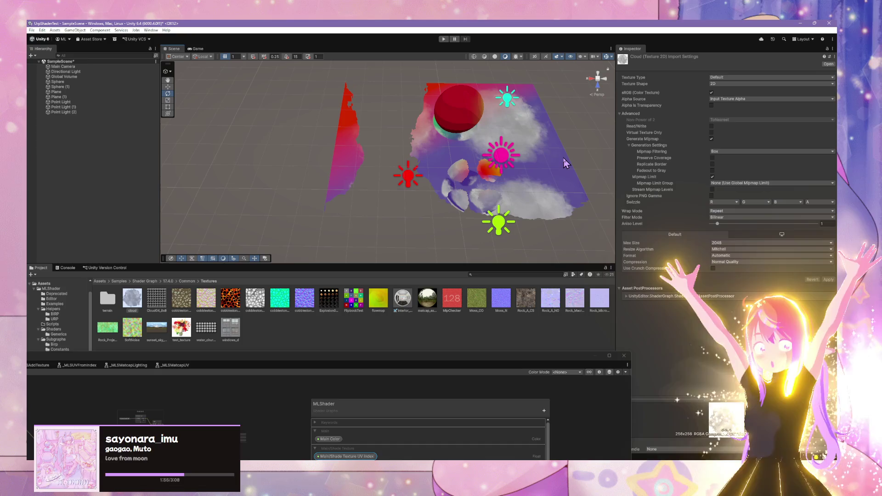
pyautogui.moveTo(522, 107)
pyautogui.mouseDown()
pyautogui.moveTo(573, 131)
pyautogui.moveTo(534, 131)
pyautogui.mouseUp()
# Select the Plane and orbit around the white and red cloud patches from several angles.
pyautogui.click(534, 131)
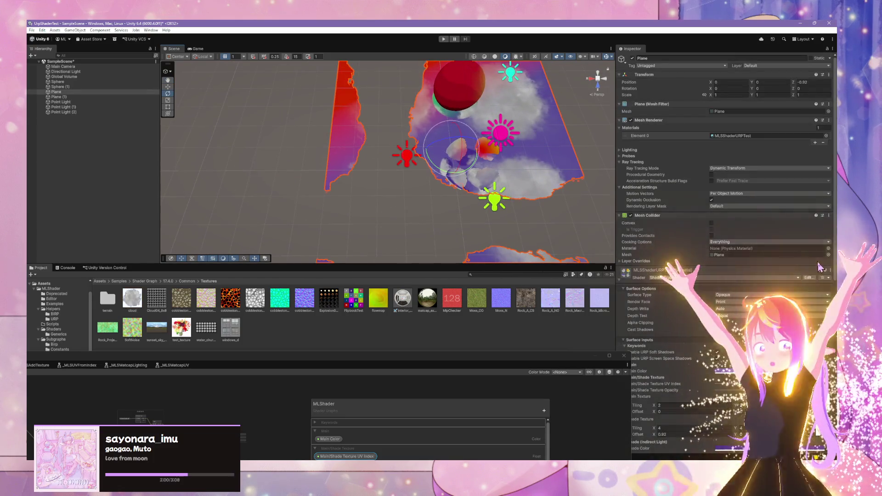
pyautogui.scroll(-10, 781, 230)
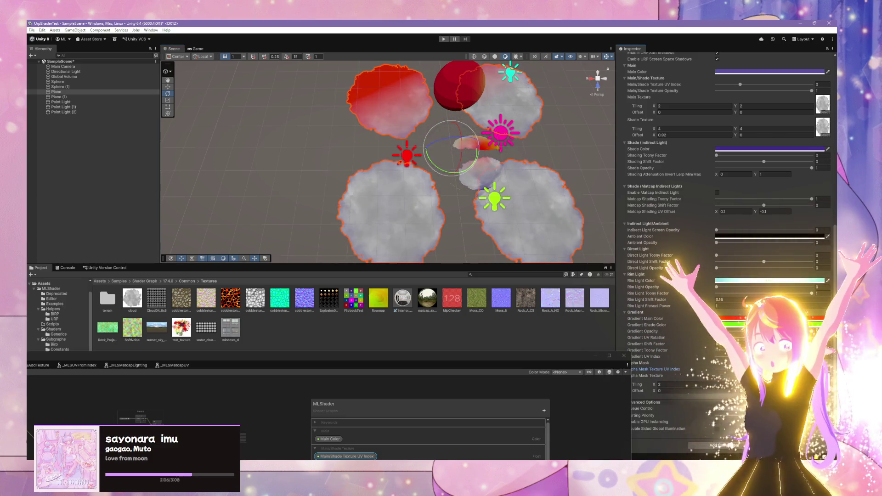
pyautogui.moveTo(483, 138)
pyautogui.mouseDown()
pyautogui.moveTo(414, 118)
pyautogui.moveTo(561, 112)
pyautogui.moveTo(500, 100)
pyautogui.moveTo(238, 176)
pyautogui.moveTo(322, 171)
pyautogui.moveTo(495, 97)
pyautogui.moveTo(565, 246)
pyautogui.moveTo(547, 230)
pyautogui.moveTo(536, 233)
pyautogui.moveTo(517, 130)
pyautogui.moveTo(506, 147)
pyautogui.moveTo(535, 175)
pyautogui.moveTo(455, 112)
pyautogui.moveTo(634, 147)
pyautogui.moveTo(668, 164)
pyautogui.moveTo(535, 331)
pyautogui.moveTo(442, 138)
pyautogui.moveTo(480, 330)
pyautogui.moveTo(463, 368)
pyautogui.moveTo(467, 173)
pyautogui.moveTo(469, 184)
pyautogui.moveTo(492, 175)
pyautogui.moveTo(494, 152)
pyautogui.mouseUp()
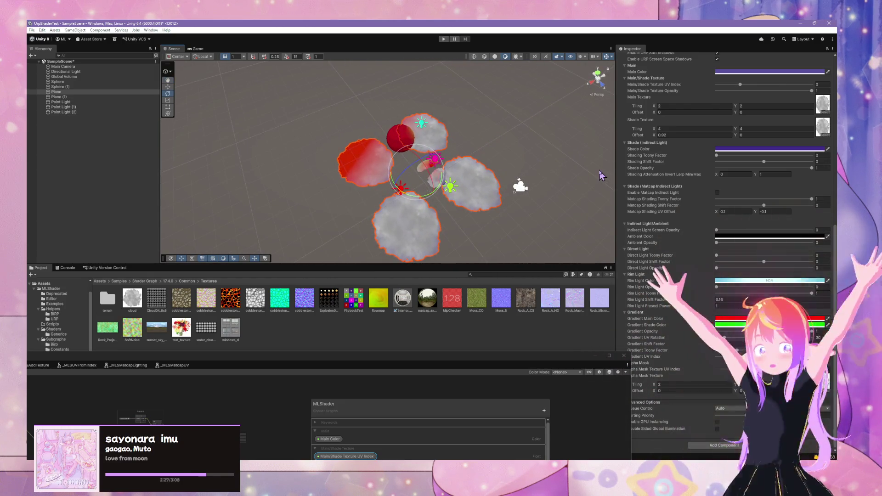
pyautogui.moveTo(569, 172); pyautogui.dragTo(620, 234)
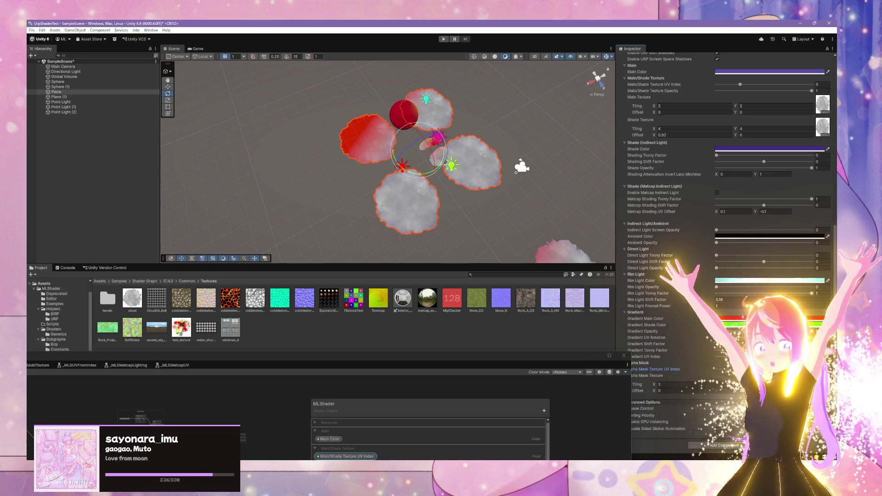
pyautogui.scroll(5, 784, 278)
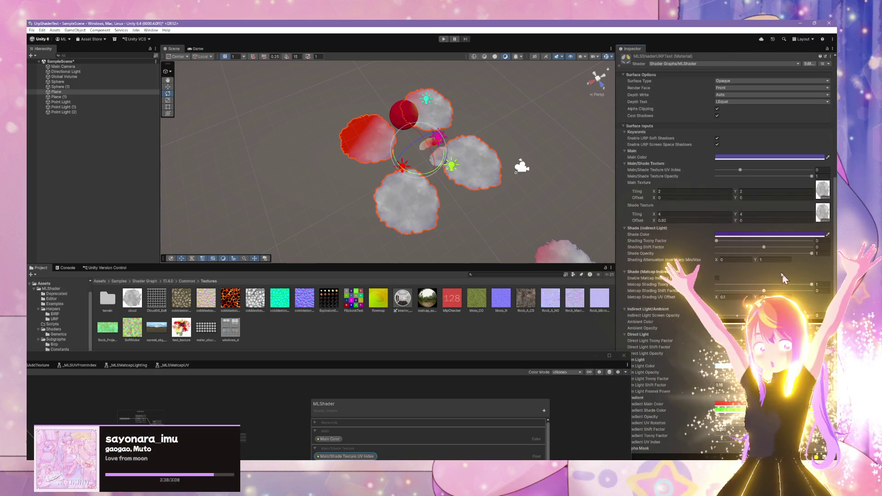
pyautogui.moveTo(529, 188)
pyautogui.mouseDown()
pyautogui.moveTo(557, 201)
pyautogui.moveTo(596, 152)
pyautogui.moveTo(554, 132)
pyautogui.moveTo(611, 132)
pyautogui.moveTo(698, 175)
pyautogui.mouseUp()
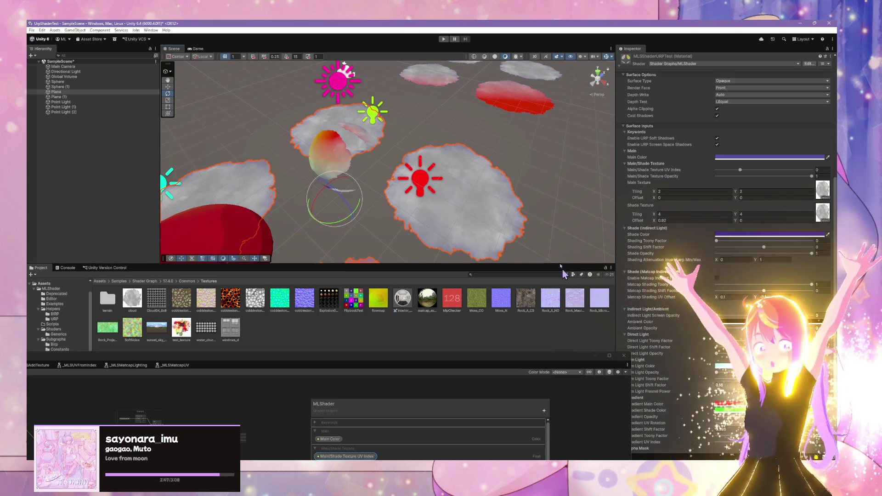
pyautogui.moveTo(565, 272)
pyautogui.mouseDown()
pyautogui.moveTo(505, 207)
pyautogui.moveTo(459, 193)
pyautogui.moveTo(479, 217)
pyautogui.moveTo(496, 289)
pyautogui.mouseUp()
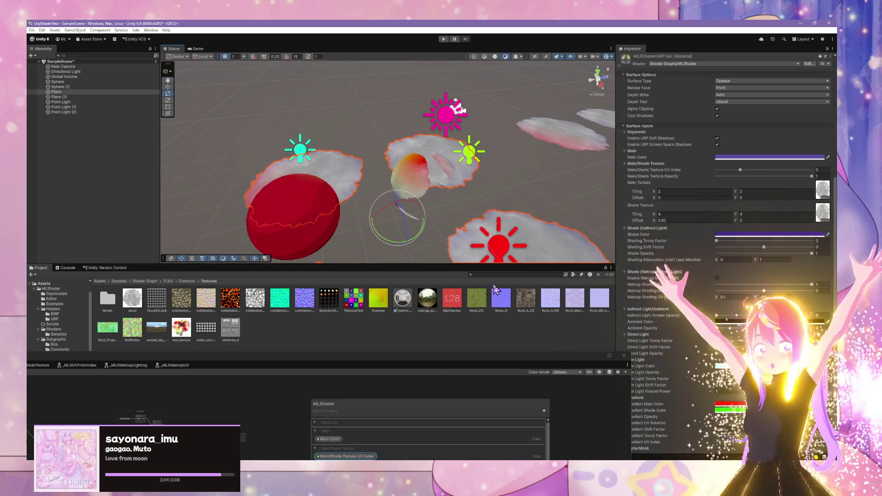
# Enlarge the Project panel and scroll through the Plane material's Main and Shade texture tiling settings.
pyautogui.moveTo(441, 353)
pyautogui.mouseDown()
pyautogui.moveTo(543, 389)
pyautogui.moveTo(506, 367)
pyautogui.mouseUp()
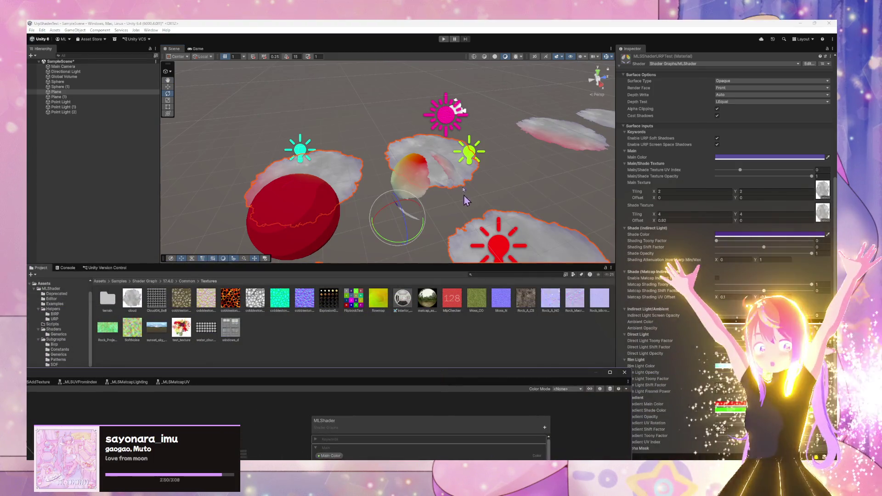
pyautogui.scroll(-4, 666, 221)
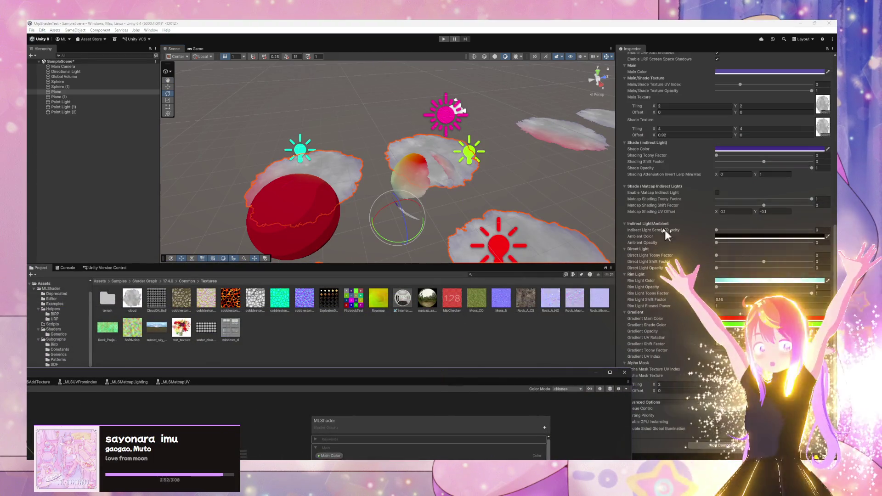
pyautogui.scroll(4, 729, 291)
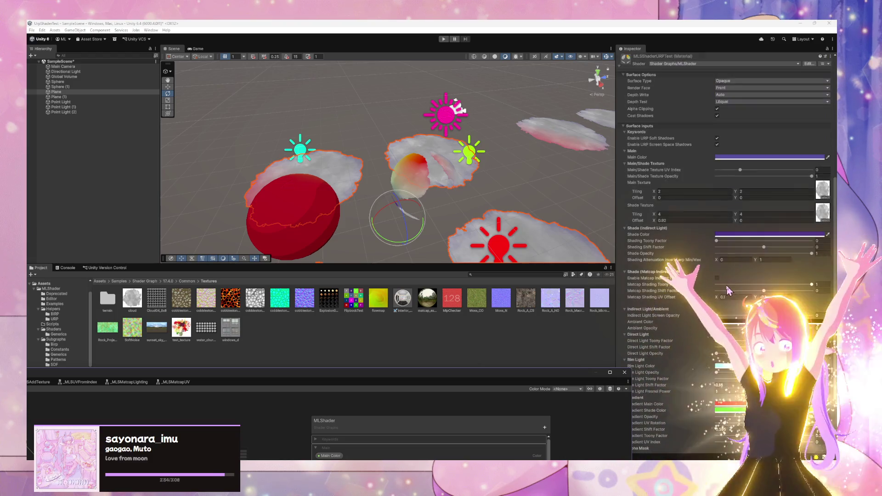
pyautogui.scroll(-4, 730, 291)
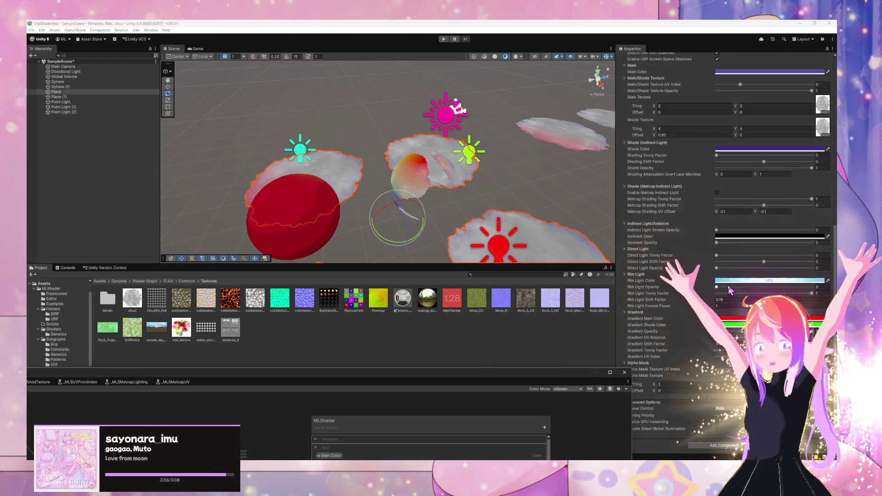
pyautogui.moveTo(570, 378); pyautogui.dragTo(441, 324)
pyautogui.scroll(5, 731, 278)
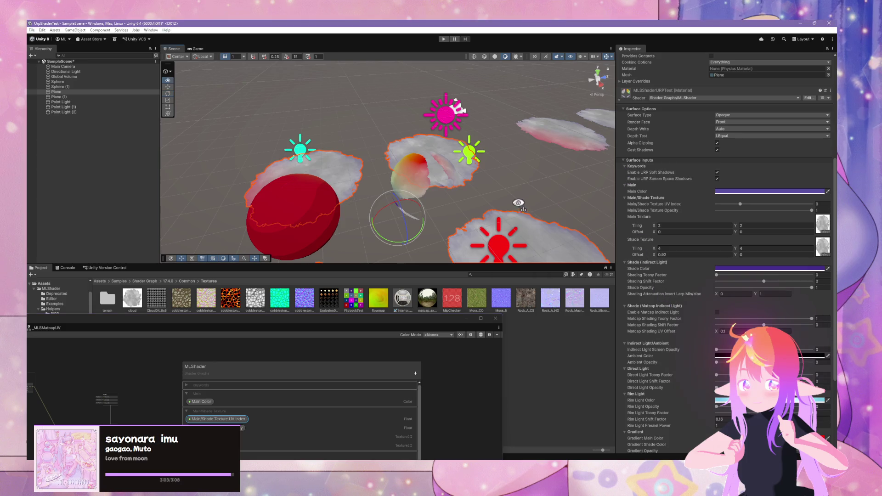
pyautogui.scroll(-10, 519, 201)
pyautogui.scroll(10, 518, 214)
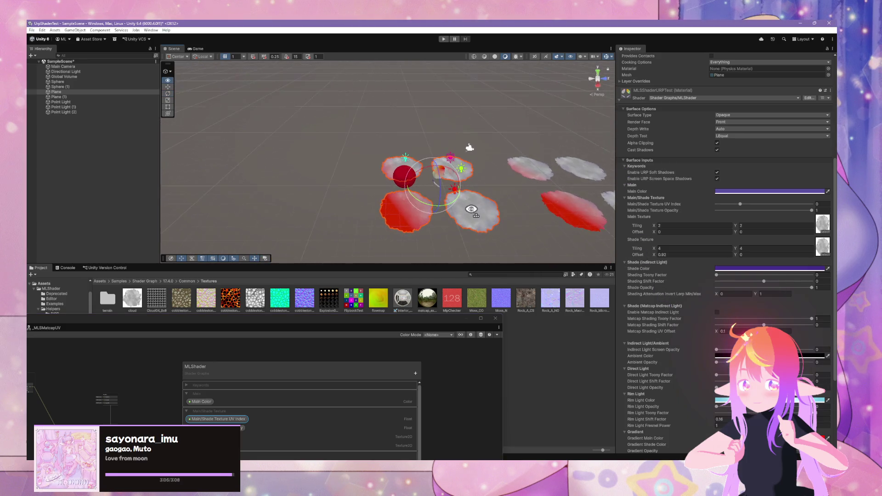
pyautogui.scroll(3, 520, 220)
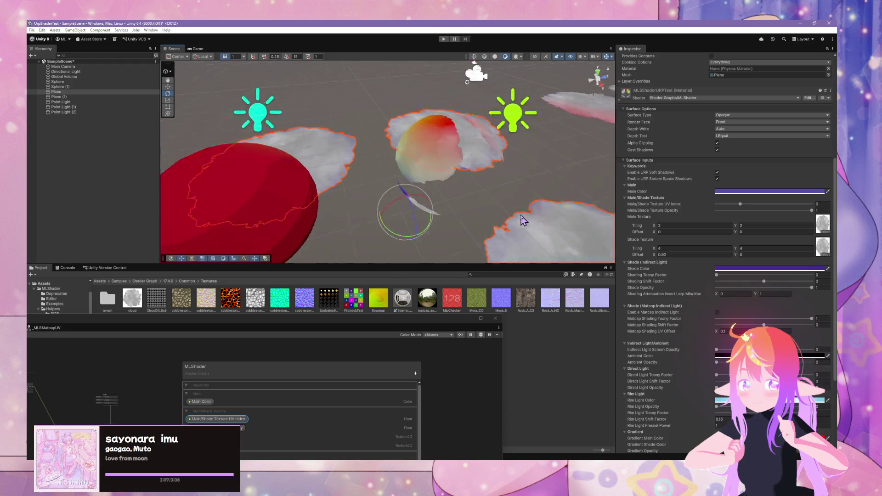
pyautogui.scroll(-8, 523, 221)
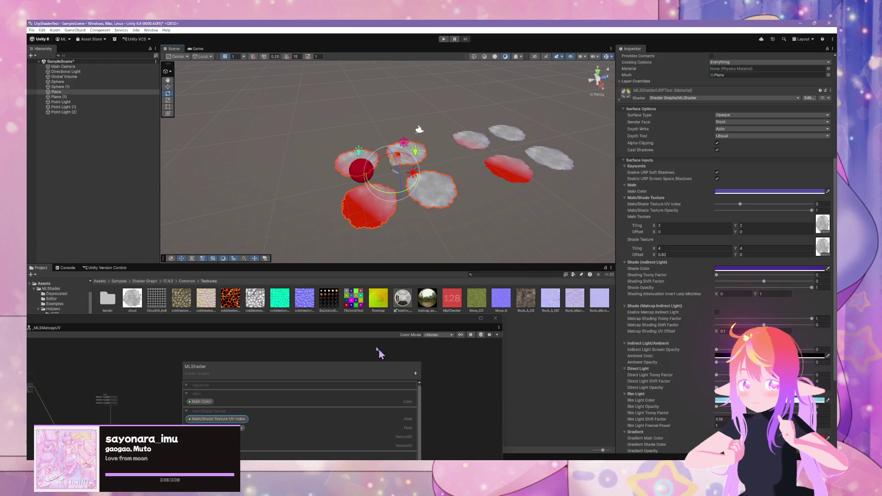
# Open the MLShader graph and inspect the Enable URP Soft Shadows keyword under Keywords.
pyautogui.doubleClick(359, 321)
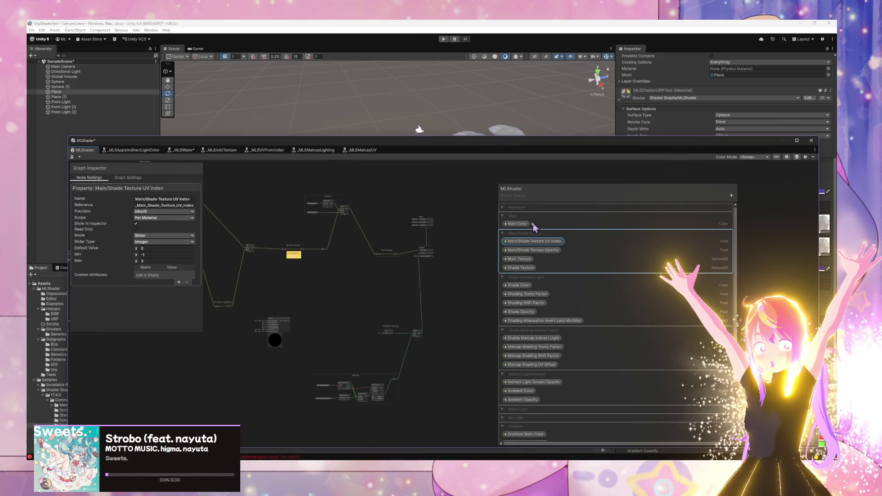
pyautogui.click(502, 208)
pyautogui.click(532, 217)
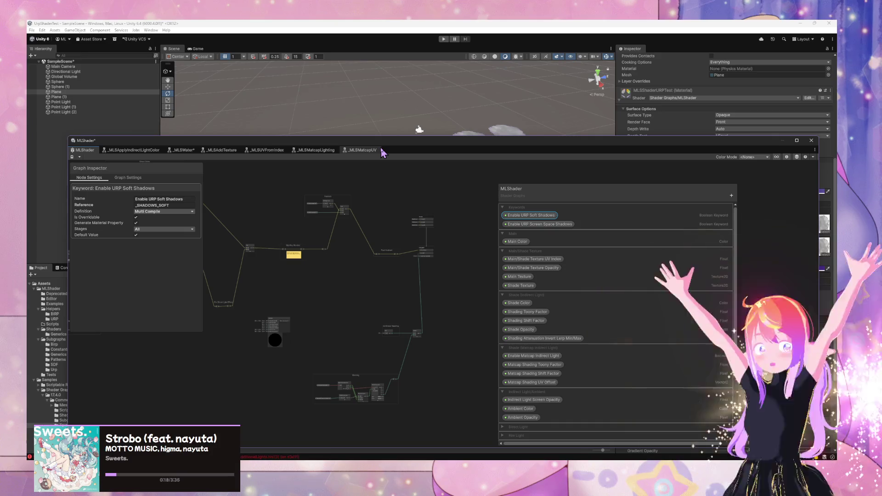
pyautogui.scroll(8, 338, 238)
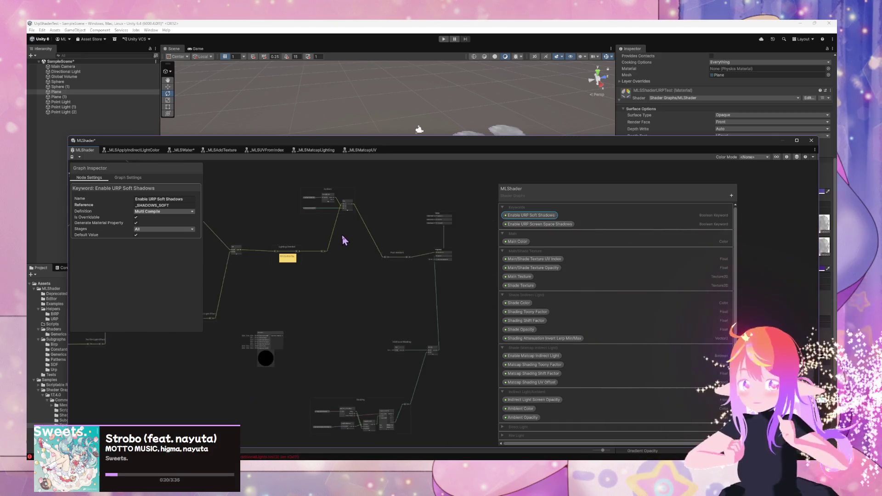
# Delete the MLS Water node and collapse the Gradient property category.
pyautogui.click(331, 329)
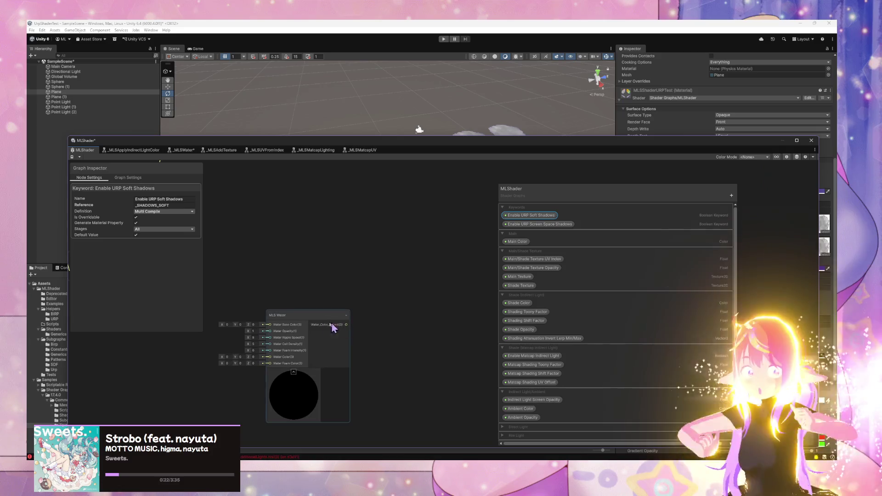
pyautogui.press('Delete')
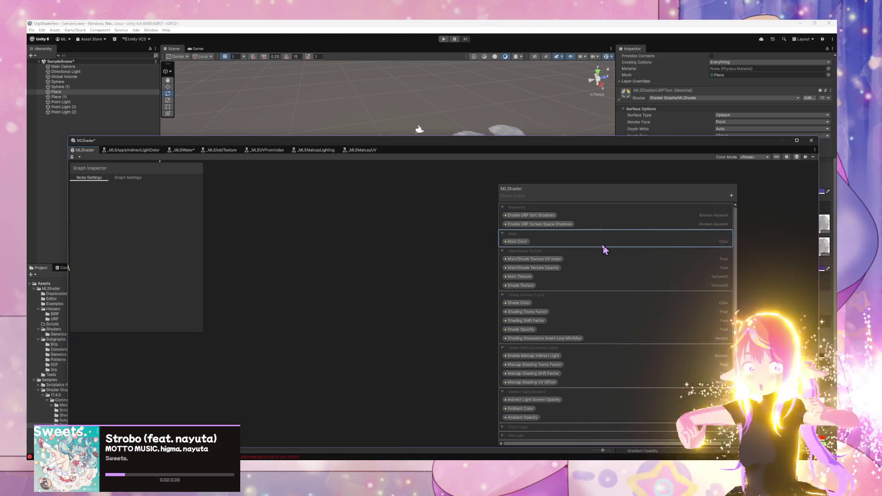
pyautogui.scroll(-3, 594, 266)
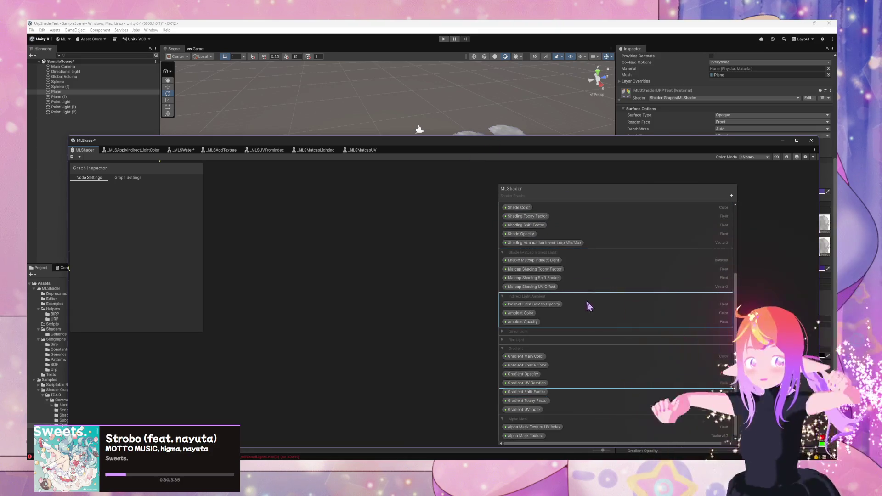
pyautogui.click(503, 350)
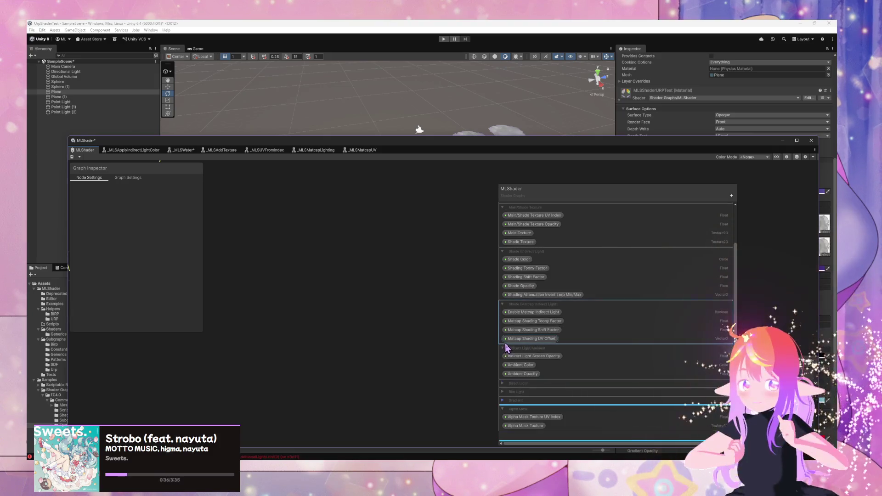
pyautogui.scroll(1, 543, 271)
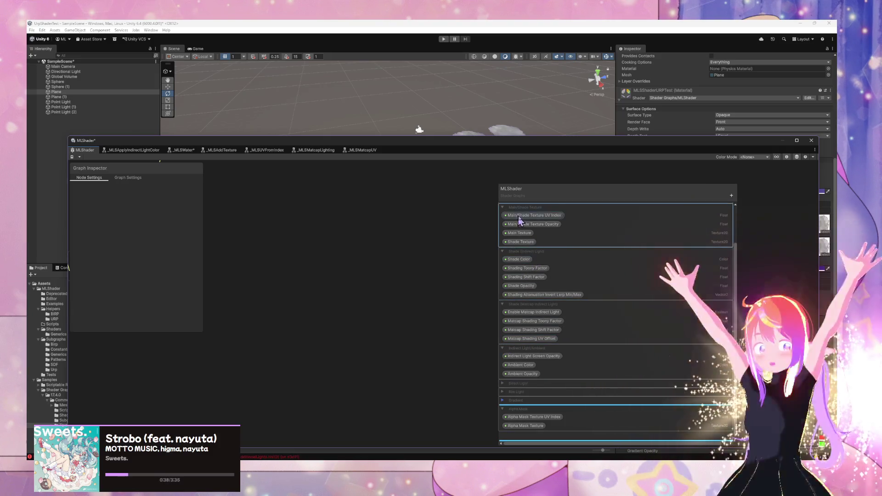
pyautogui.scroll(2, 576, 250)
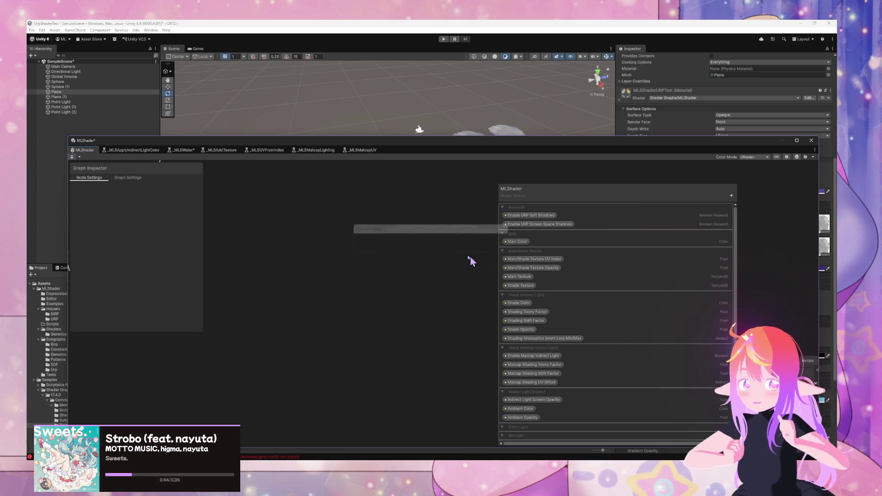
# Move the graph window aside and collapse the Main/Shade Texture, Shade, Indirect, Direct, Rim Light and Gradient sections.
pyautogui.moveTo(636, 146); pyautogui.dragTo(315, 232)
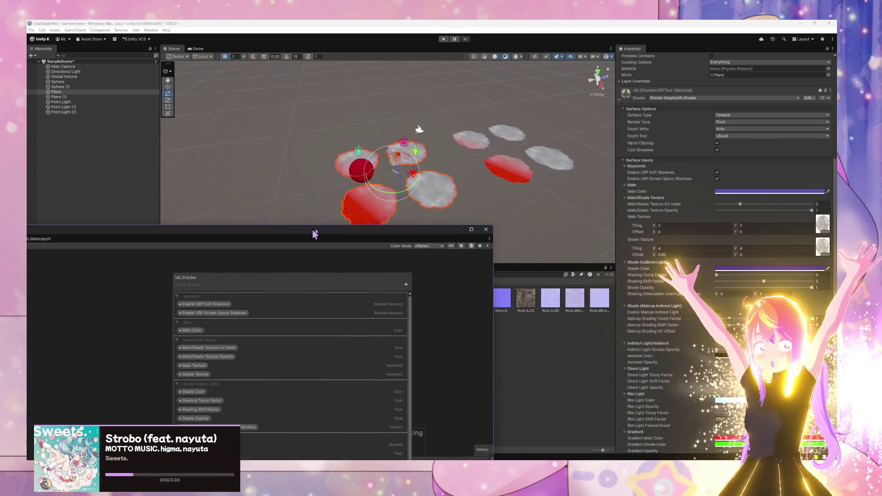
pyautogui.click(628, 198)
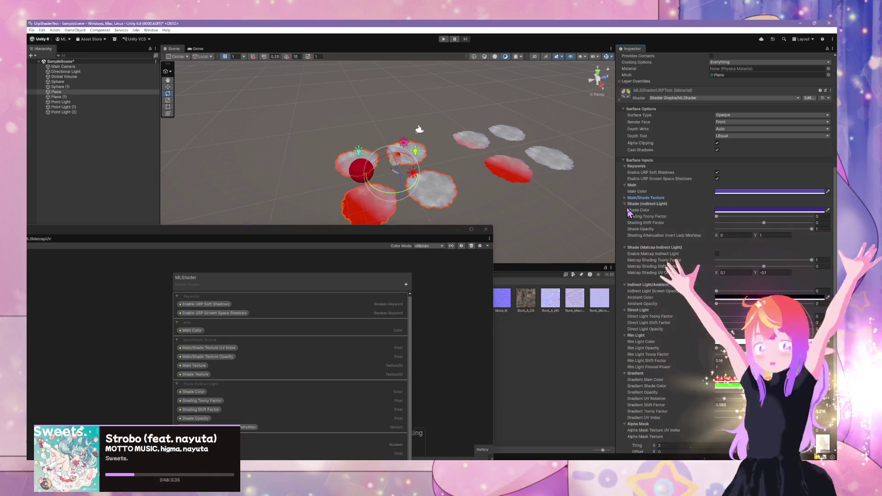
pyautogui.click(628, 204)
pyautogui.click(632, 210)
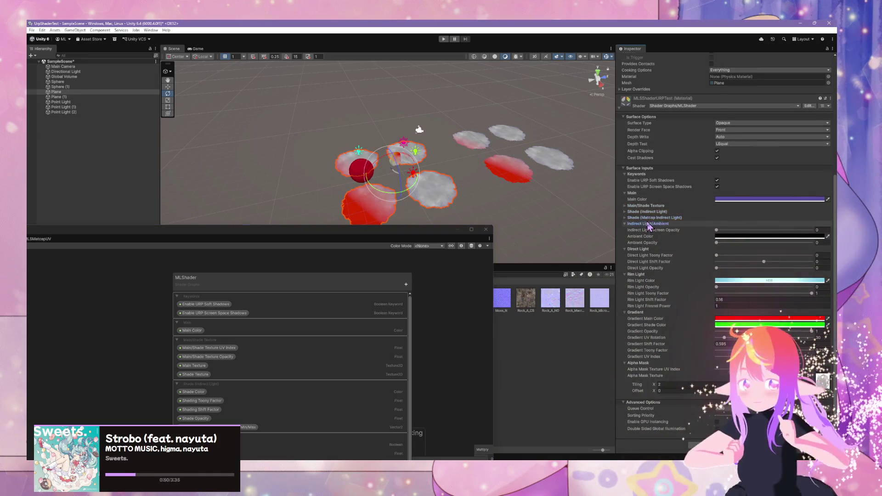
pyautogui.click(648, 224)
pyautogui.click(641, 249)
pyautogui.click(641, 274)
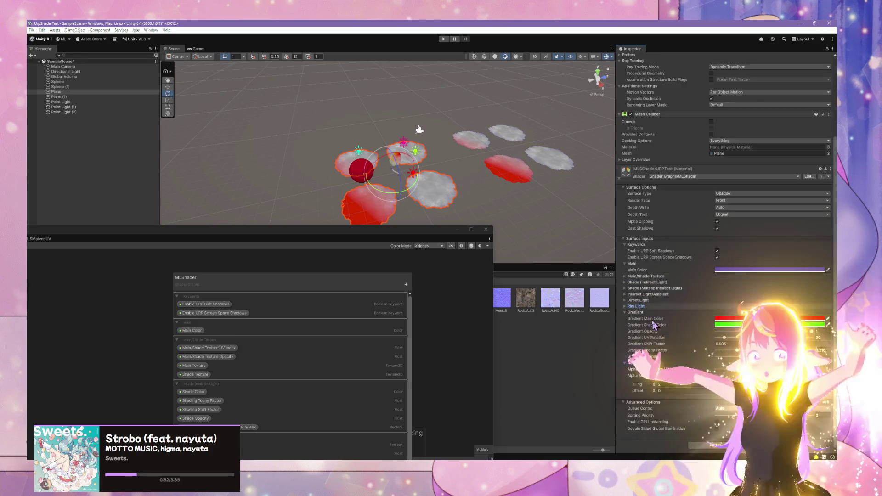
pyautogui.click(643, 313)
# Collapse the Keywords and Main sections, leaving Alpha Mask expanded.
pyautogui.click(640, 363)
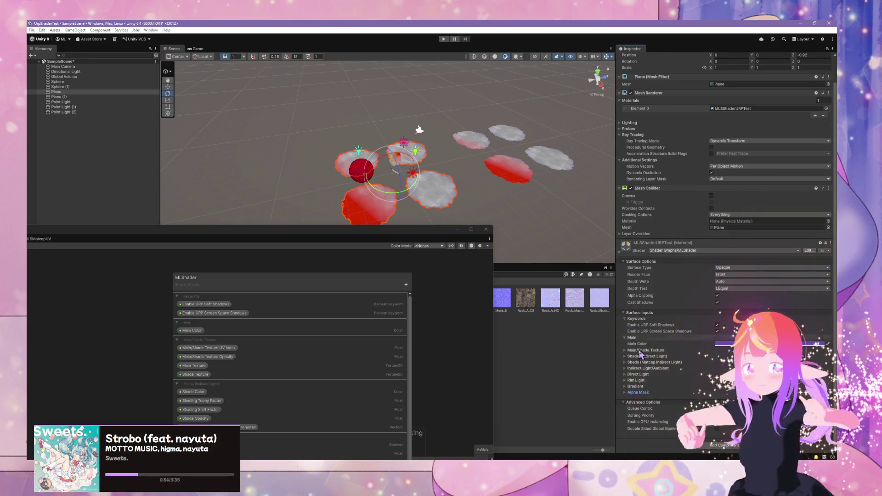
pyautogui.click(632, 393)
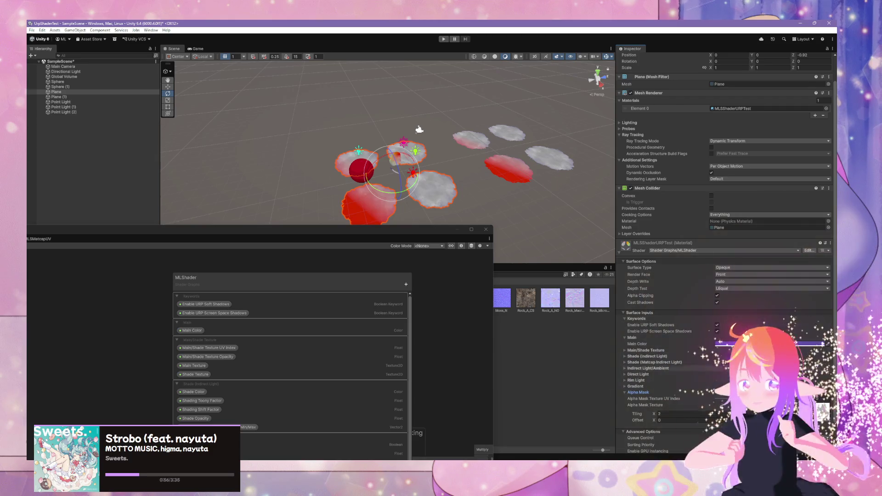
pyautogui.scroll(-2, 726, 253)
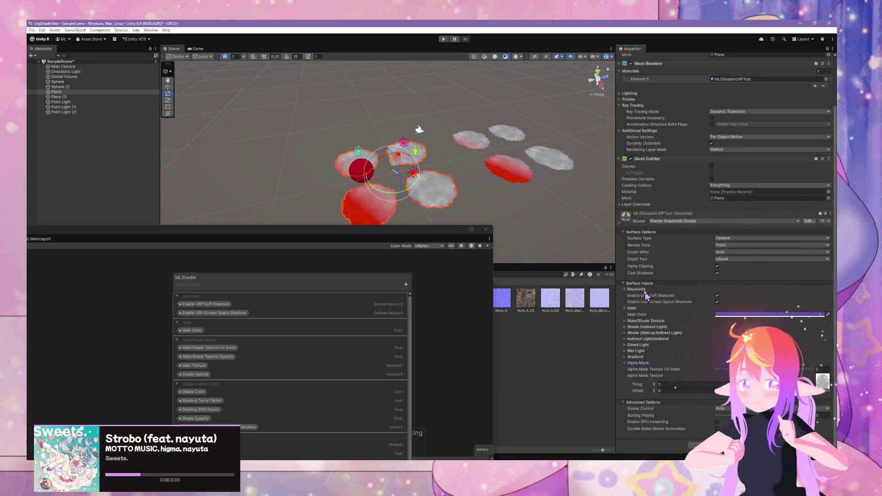
pyautogui.click(632, 289)
pyautogui.click(633, 305)
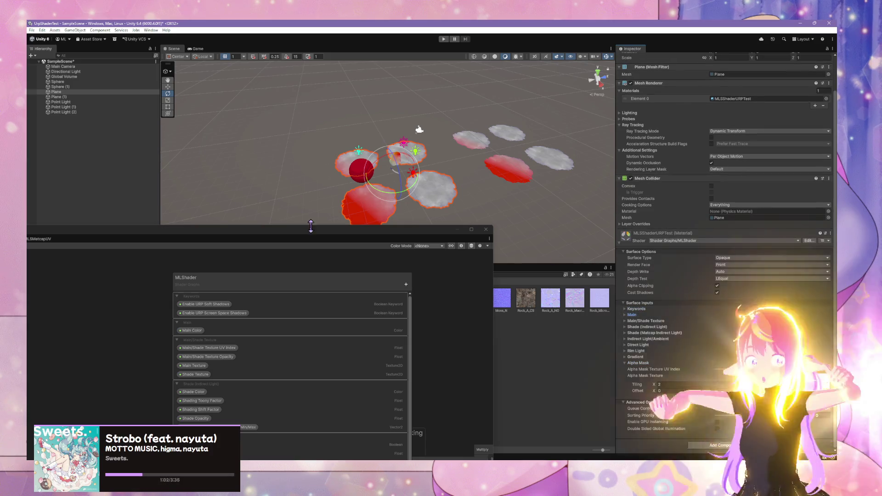
pyautogui.moveTo(467, 163)
pyautogui.mouseDown()
pyautogui.moveTo(474, 144)
pyautogui.moveTo(473, 152)
pyautogui.moveTo(522, 102)
pyautogui.moveTo(474, 152)
pyautogui.moveTo(463, 187)
pyautogui.moveTo(394, 181)
pyautogui.moveTo(358, 142)
pyautogui.moveTo(450, 285)
pyautogui.moveTo(466, 270)
pyautogui.moveTo(503, 82)
pyautogui.mouseUp()
pyautogui.scroll(-3, 309, 266)
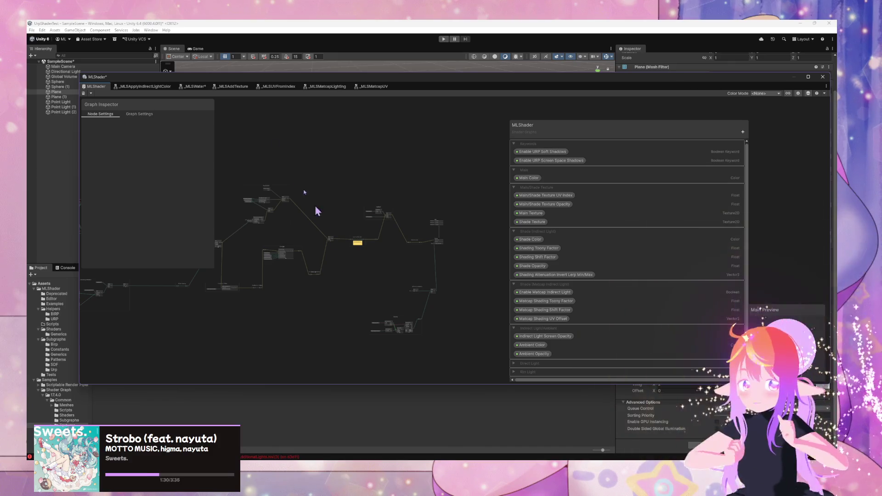
pyautogui.scroll(5, 381, 243)
pyautogui.scroll(3, 368, 230)
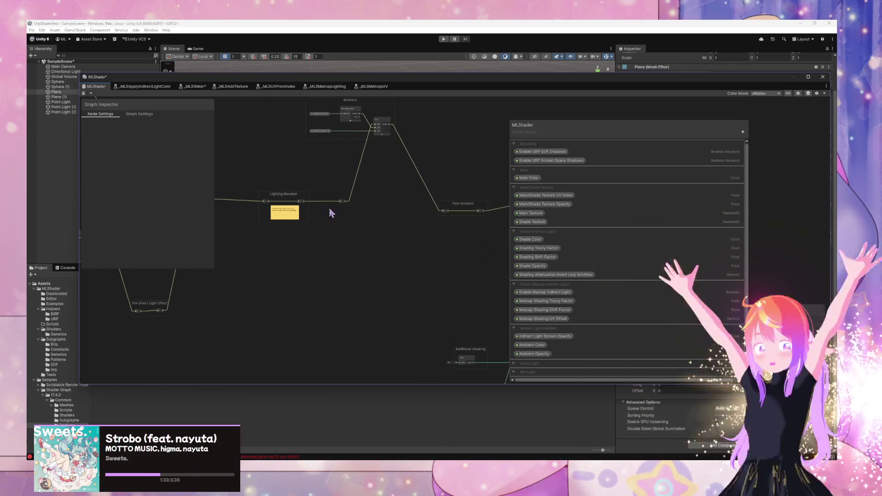
pyautogui.scroll(3, 349, 257)
pyautogui.moveTo(454, 85); pyautogui.dragTo(316, 335)
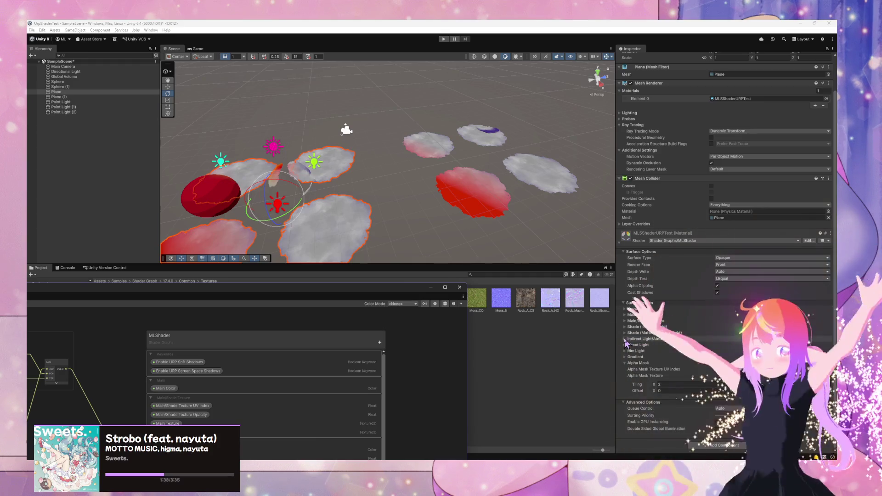
# Try the Ambient Opacity slider, then drop the Alpha Mask Texture UV Index to its minimum.
pyautogui.click(625, 340)
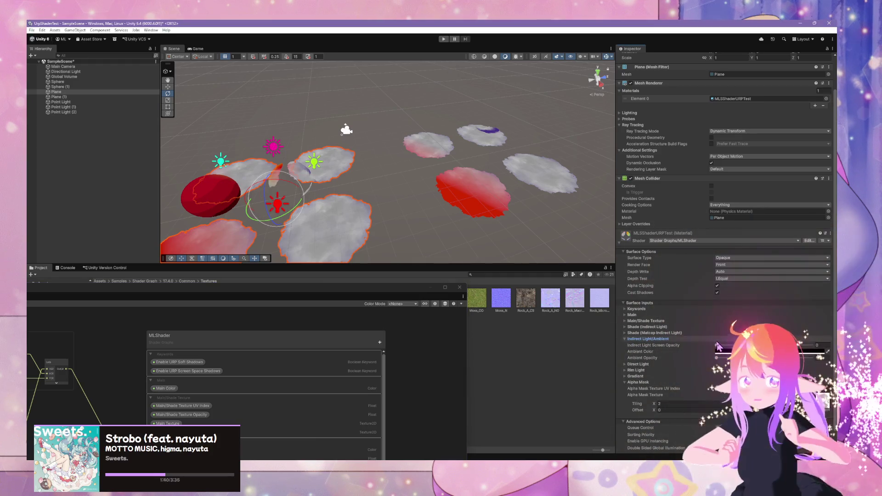
pyautogui.moveTo(719, 360)
pyautogui.mouseDown()
pyautogui.moveTo(822, 360)
pyautogui.moveTo(720, 360)
pyautogui.moveTo(832, 370)
pyautogui.moveTo(716, 358)
pyautogui.moveTo(812, 345)
pyautogui.moveTo(678, 348)
pyautogui.mouseUp()
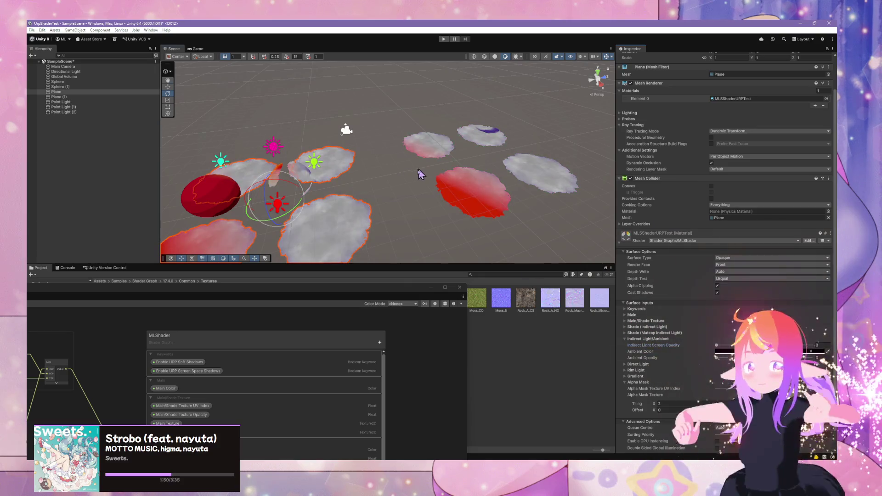
pyautogui.scroll(-5, 420, 179)
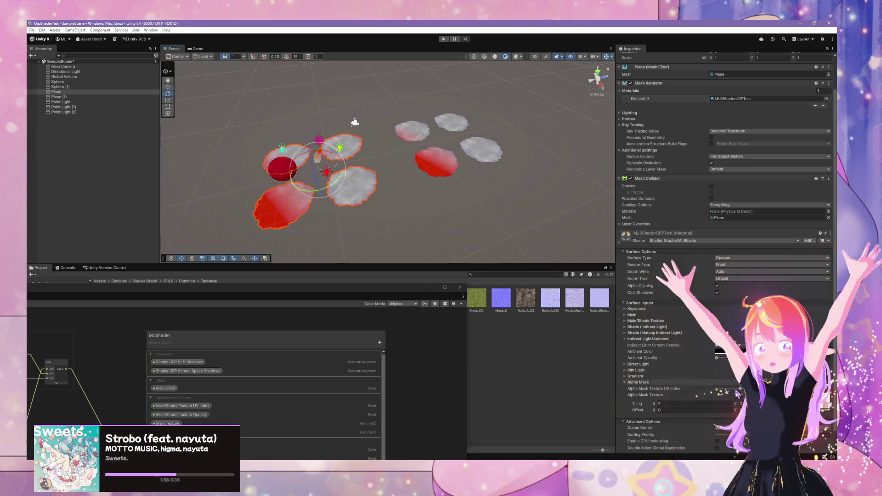
pyautogui.moveTo(738, 388); pyautogui.dragTo(699, 386)
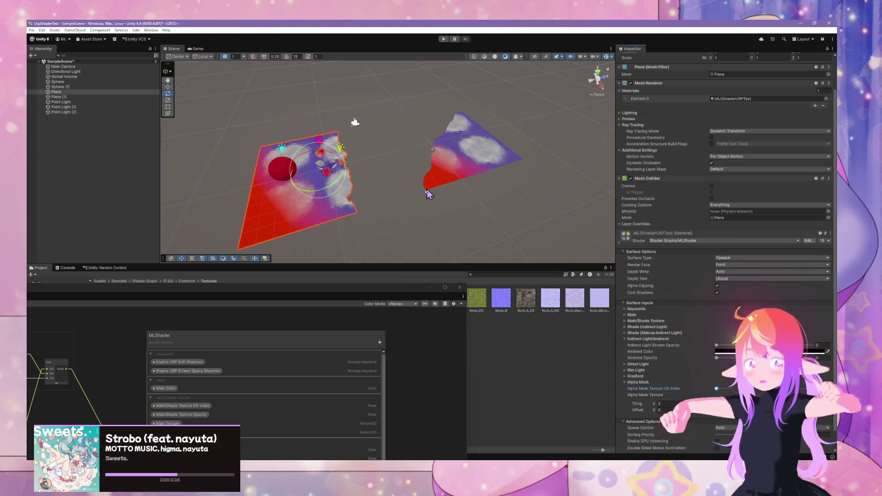
# Orbit around both planes and bring up the texture picker for the Alpha Mask Texture slot.
pyautogui.moveTo(428, 194)
pyautogui.mouseDown()
pyautogui.moveTo(453, 175)
pyautogui.moveTo(329, 186)
pyautogui.moveTo(322, 179)
pyautogui.mouseUp()
pyautogui.scroll(-2, 765, 278)
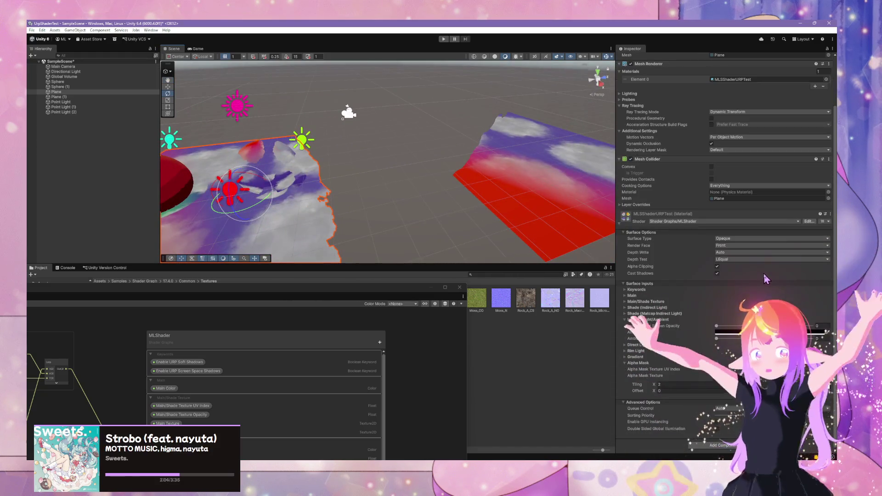
pyautogui.moveTo(427, 187)
pyautogui.mouseDown()
pyautogui.moveTo(406, 183)
pyautogui.moveTo(449, 175)
pyautogui.moveTo(745, 183)
pyautogui.moveTo(79, 212)
pyautogui.moveTo(508, 201)
pyautogui.moveTo(453, 228)
pyautogui.moveTo(403, 236)
pyautogui.moveTo(266, 213)
pyautogui.moveTo(437, 210)
pyautogui.moveTo(412, 199)
pyautogui.mouseUp()
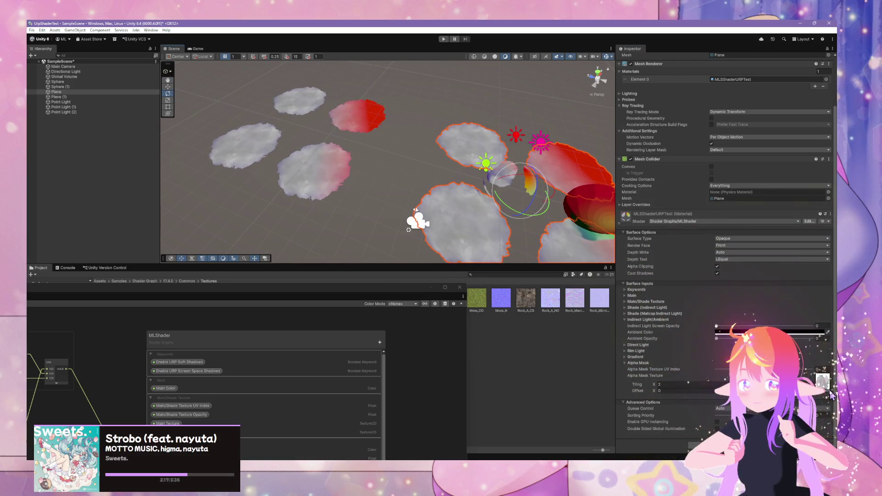
pyautogui.click(830, 394)
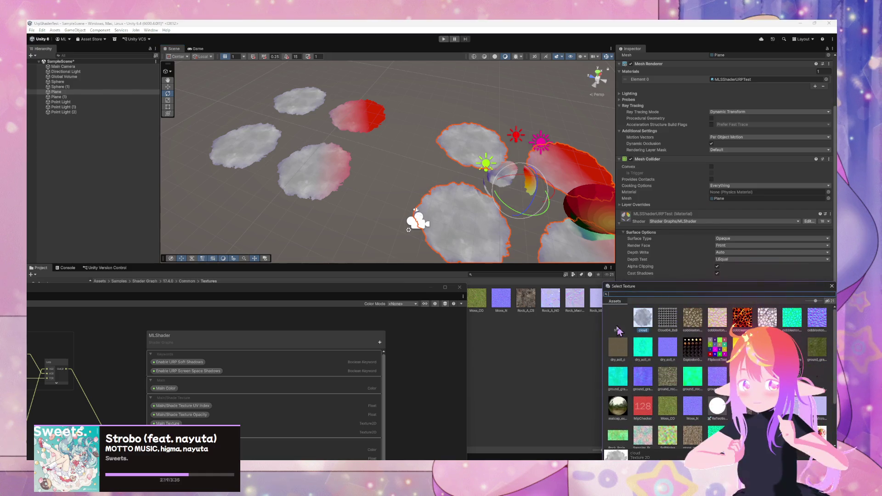
# Set the Alpha Mask Texture to None, move closer to the plane, and show the Gradient settings.
pyautogui.click(618, 327)
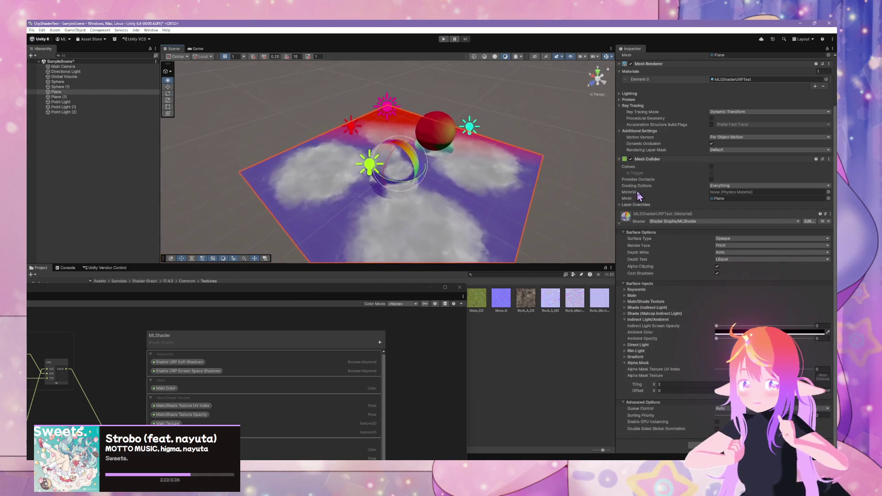
pyautogui.moveTo(637, 192); pyautogui.dragTo(575, 202)
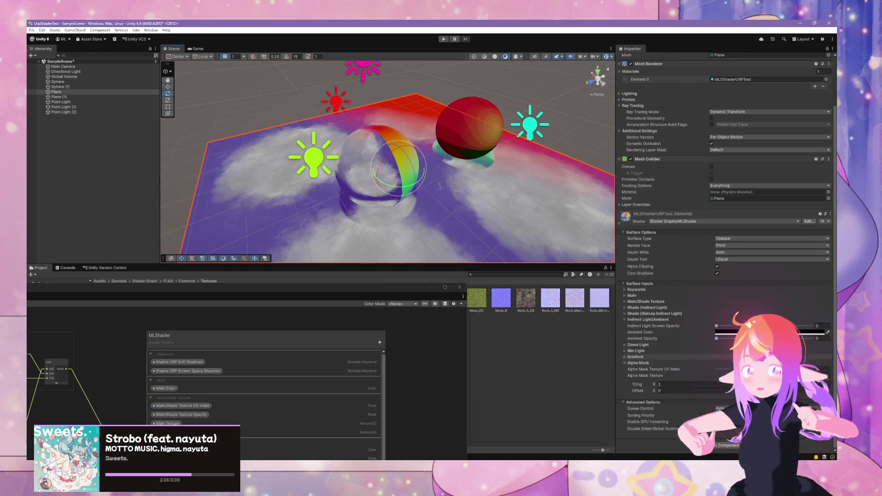
pyautogui.click(648, 358)
pyautogui.scroll(-2, 647, 358)
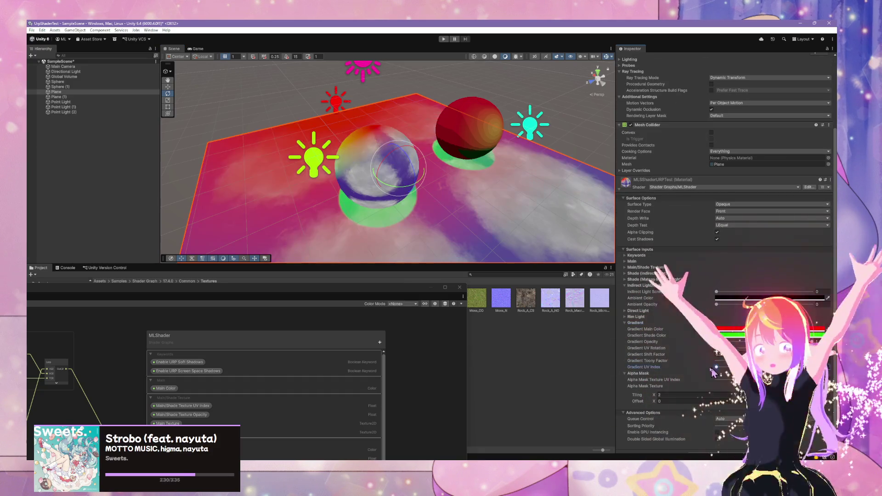
# Shift the Gradient UV Index and set Gradient UV Rotation to 276, then zoom out to both planes.
pyautogui.moveTo(479, 178)
pyautogui.mouseDown()
pyautogui.moveTo(305, 193)
pyautogui.moveTo(394, 177)
pyautogui.moveTo(600, 189)
pyautogui.moveTo(528, 189)
pyautogui.moveTo(307, 228)
pyautogui.moveTo(316, 236)
pyautogui.moveTo(486, 187)
pyautogui.moveTo(466, 167)
pyautogui.moveTo(452, 167)
pyautogui.mouseUp()
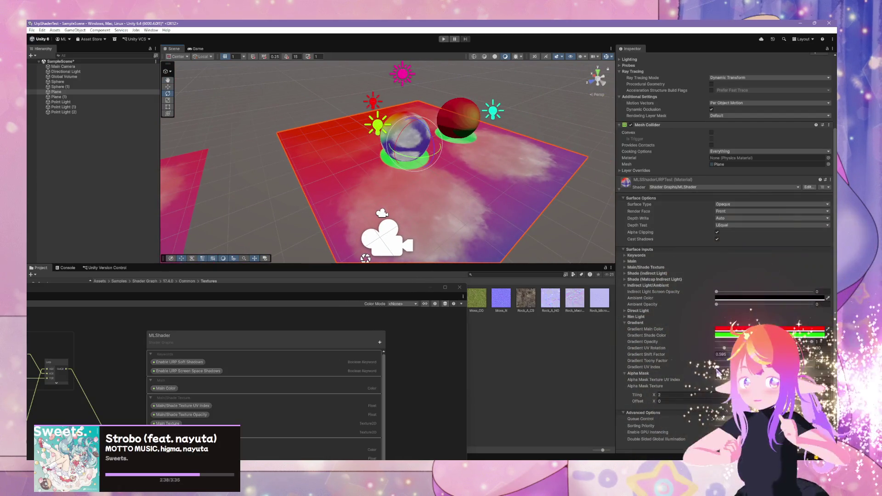
pyautogui.moveTo(723, 367); pyautogui.dragTo(727, 363)
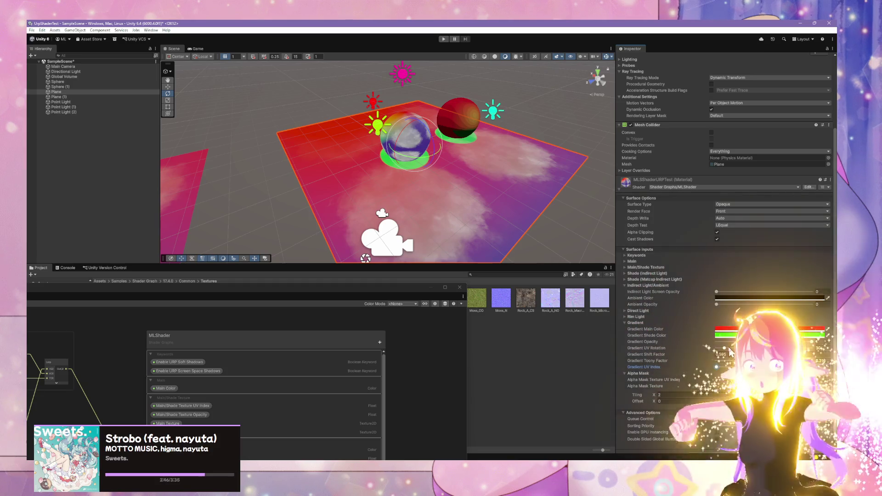
pyautogui.moveTo(726, 349)
pyautogui.mouseDown()
pyautogui.moveTo(760, 348)
pyautogui.moveTo(700, 352)
pyautogui.moveTo(735, 349)
pyautogui.mouseUp()
pyautogui.scroll(-3, 486, 241)
pyautogui.moveTo(486, 240)
pyautogui.mouseDown()
pyautogui.moveTo(446, 190)
pyautogui.moveTo(479, 197)
pyautogui.moveTo(540, 276)
pyautogui.mouseUp()
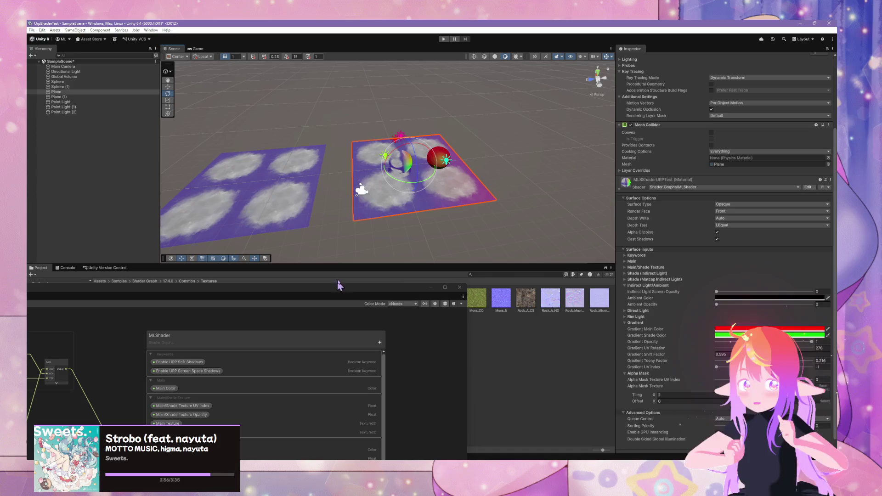
# Bring the MLShader graph forward and zoom in and out over its lighting groups.
pyautogui.click(371, 291)
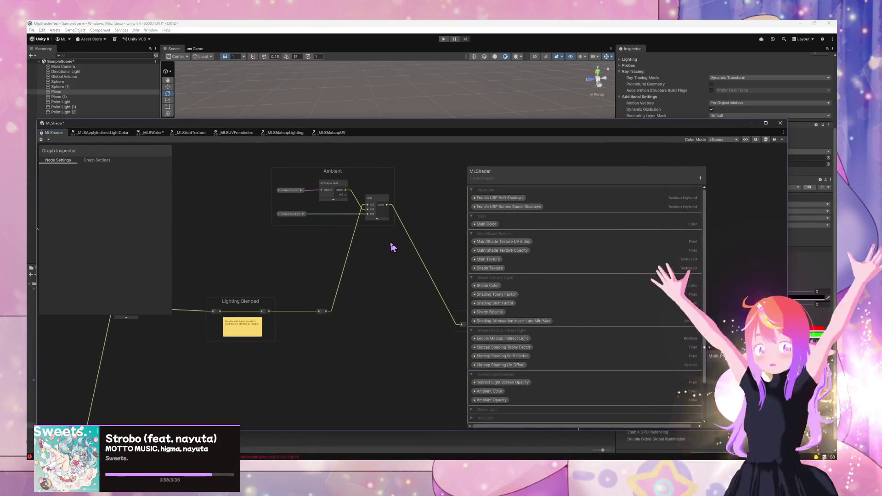
pyautogui.scroll(-5, 447, 315)
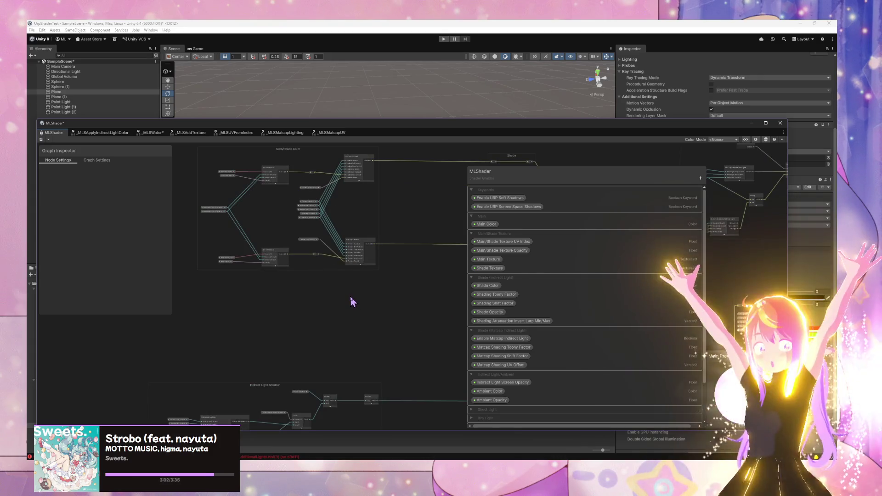
pyautogui.scroll(3, 350, 296)
pyautogui.scroll(-1, 384, 327)
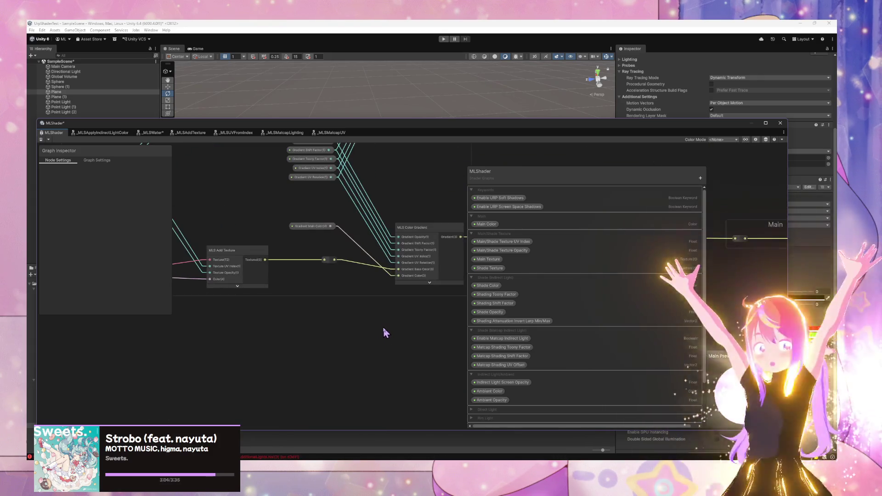
pyautogui.scroll(1, 295, 364)
pyautogui.scroll(1, 442, 314)
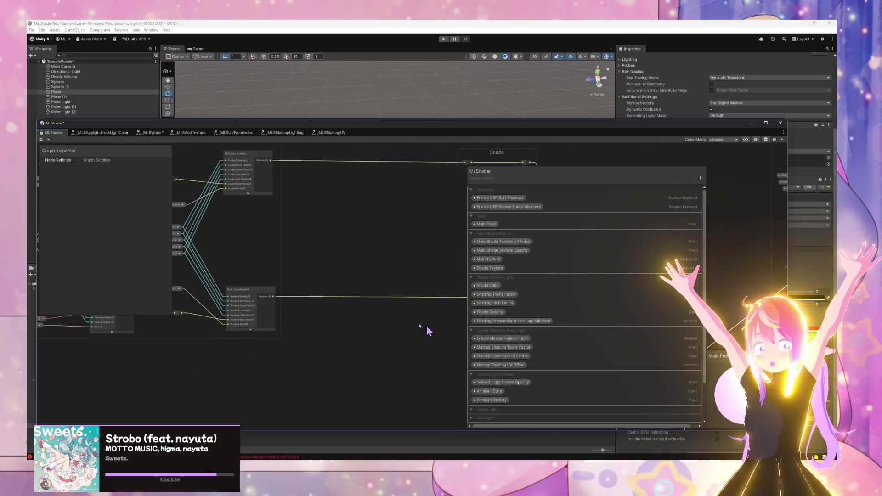
pyautogui.scroll(-2, 427, 327)
pyautogui.scroll(3, 431, 327)
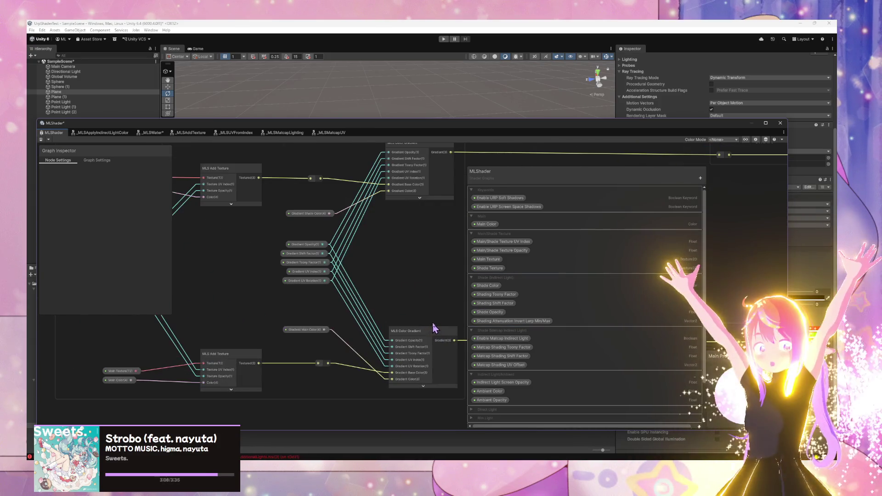
pyautogui.scroll(-3, 434, 328)
pyautogui.scroll(-2, 381, 302)
pyautogui.scroll(3, 323, 221)
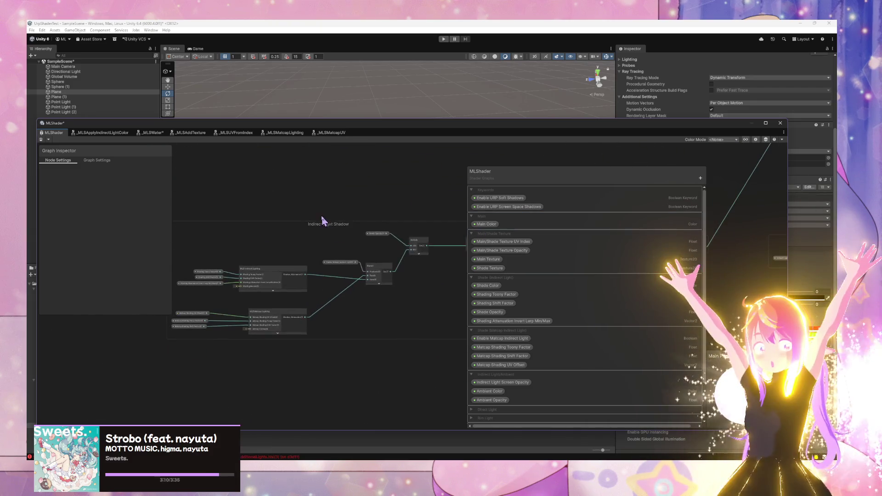
pyautogui.scroll(1, 394, 262)
pyautogui.scroll(1, 404, 267)
pyautogui.scroll(1, 443, 179)
pyautogui.scroll(1, 446, 216)
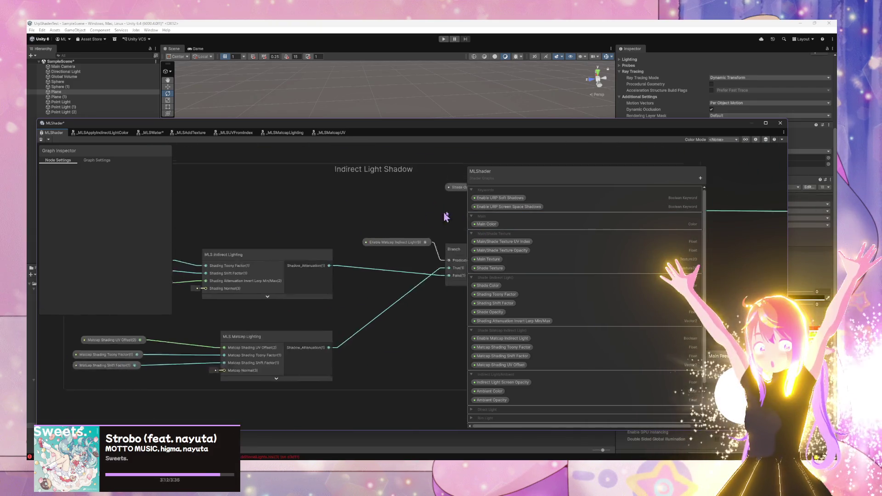
# Pan past the Indirect Light Shadow, Blend/Multiply and additional-lights nodes up to the Rim Light group.
pyautogui.moveTo(446, 216); pyautogui.dragTo(473, 213)
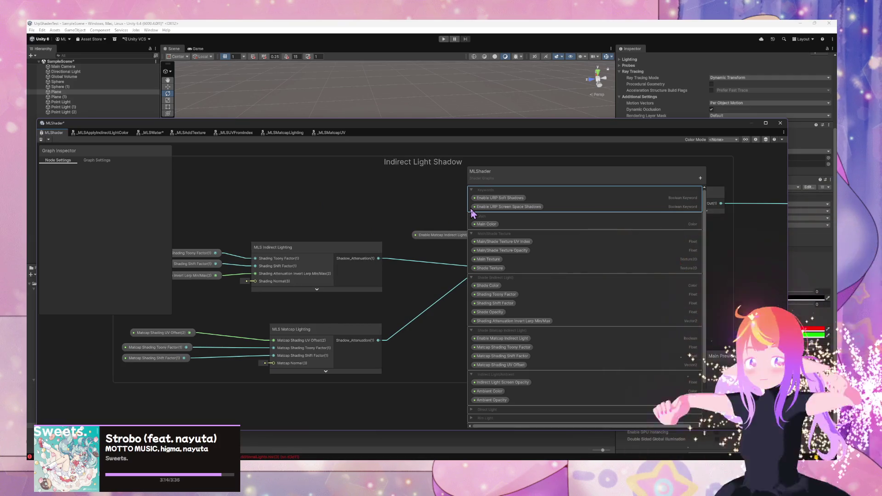
pyautogui.scroll(-4, 473, 212)
pyautogui.scroll(2, 403, 263)
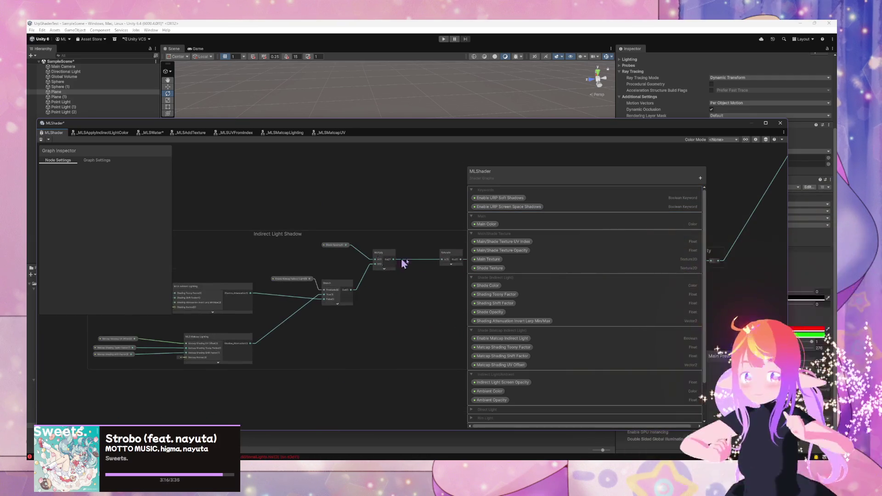
pyautogui.scroll(5, 404, 207)
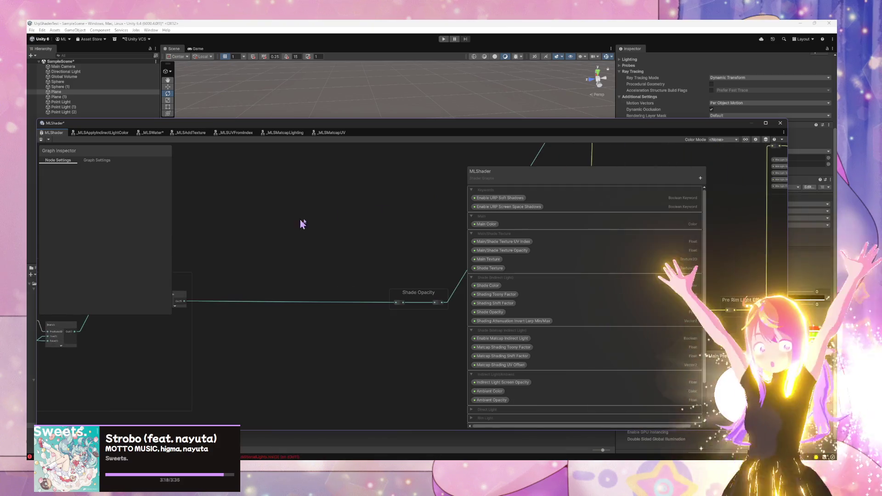
pyautogui.scroll(-6, 414, 225)
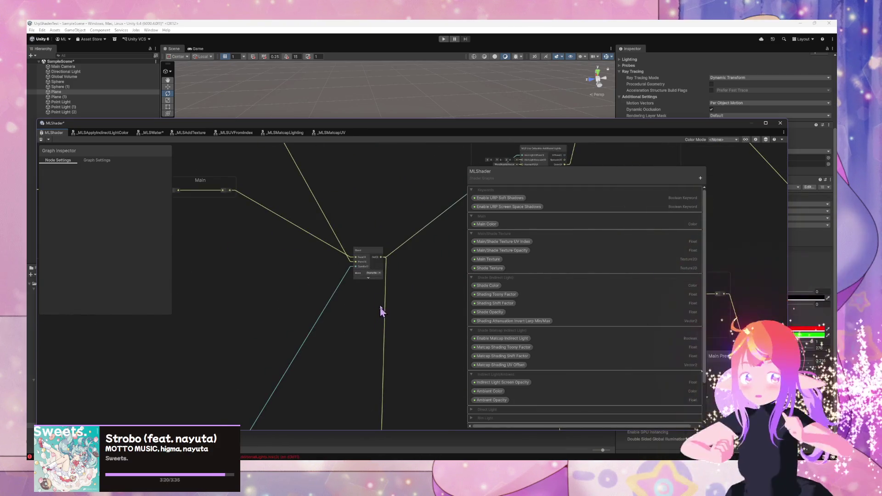
pyautogui.scroll(1, 349, 274)
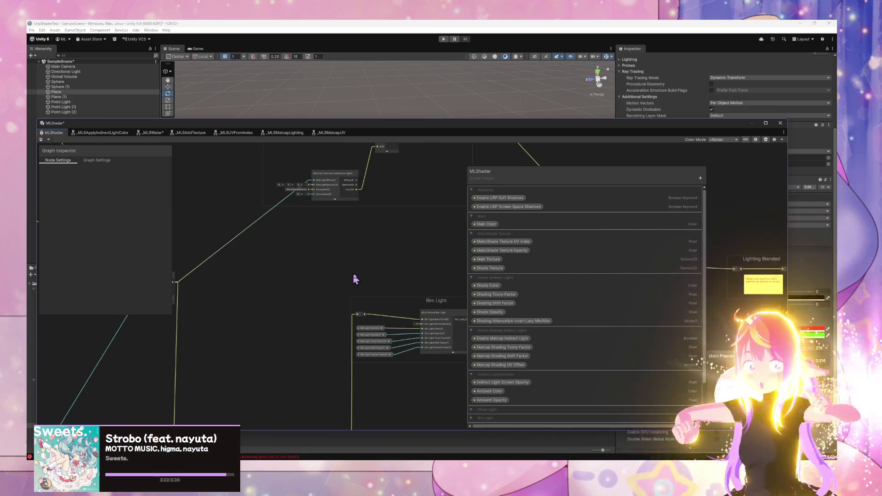
pyautogui.scroll(2, 362, 274)
pyautogui.scroll(-2, 363, 279)
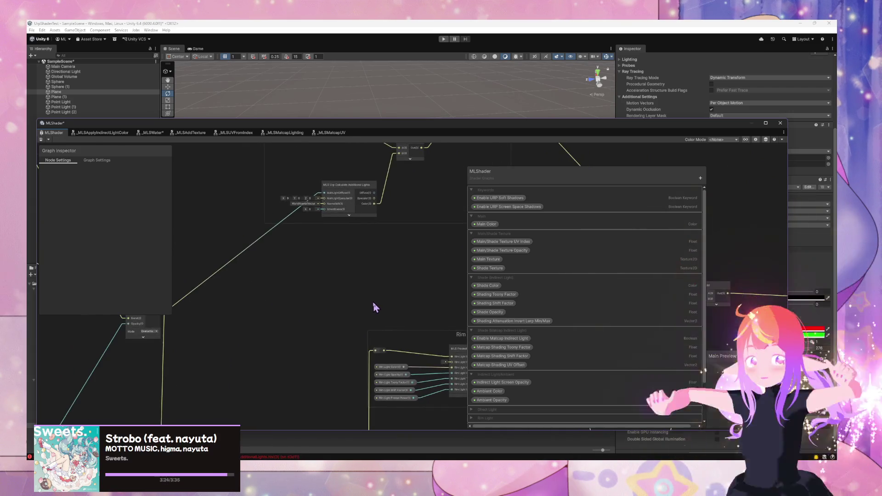
pyautogui.scroll(-2, 368, 322)
pyautogui.scroll(3, 361, 350)
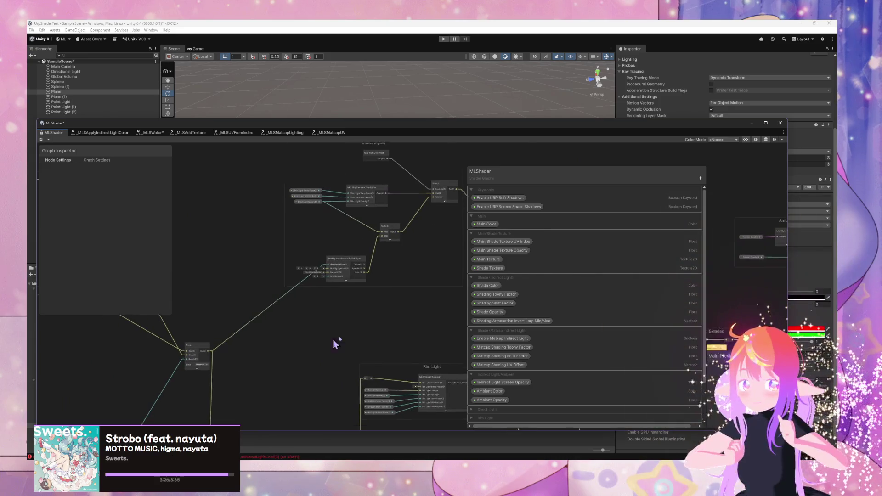
pyautogui.scroll(5, 418, 279)
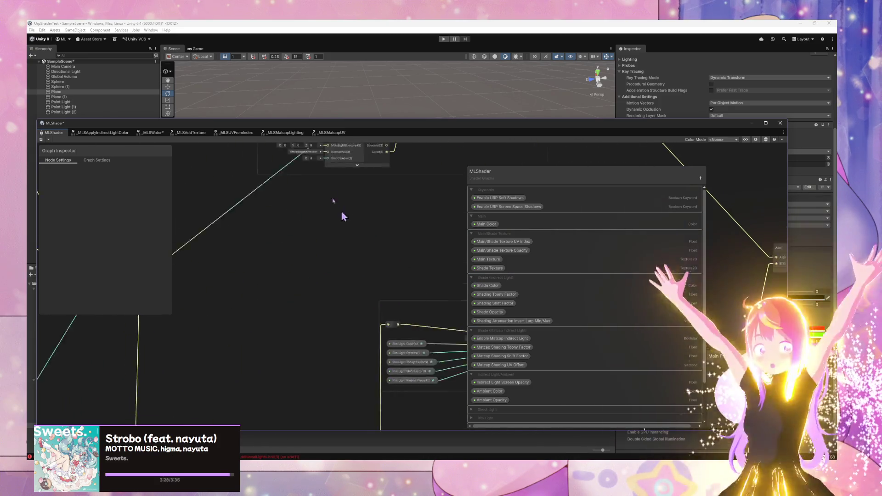
pyautogui.scroll(-5, 367, 276)
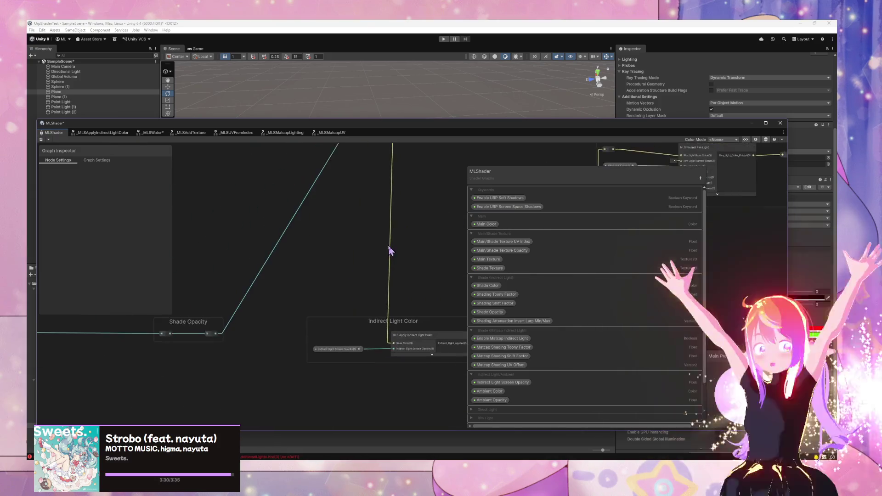
pyautogui.moveTo(374, 309); pyautogui.dragTo(319, 374)
pyautogui.scroll(2, 384, 305)
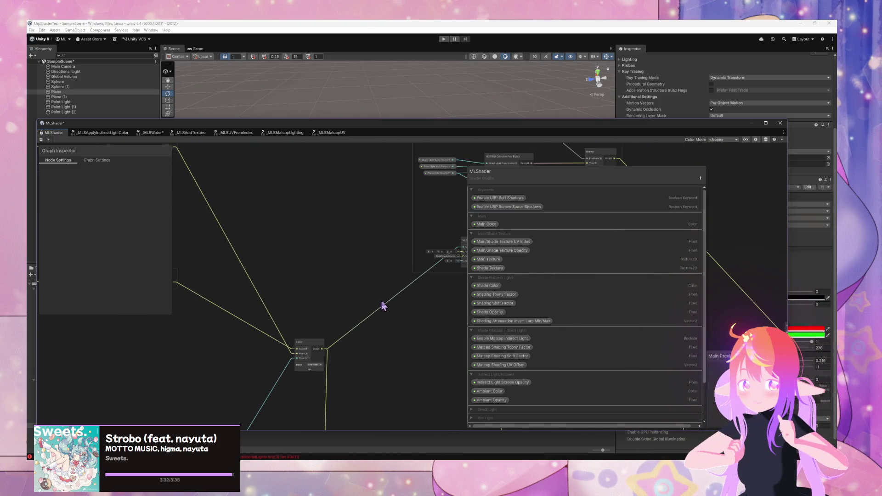
pyautogui.moveTo(384, 305)
pyautogui.mouseDown()
pyautogui.moveTo(234, 329)
pyautogui.moveTo(297, 339)
pyautogui.moveTo(295, 401)
pyautogui.moveTo(329, 339)
pyautogui.moveTo(325, 279)
pyautogui.mouseUp()
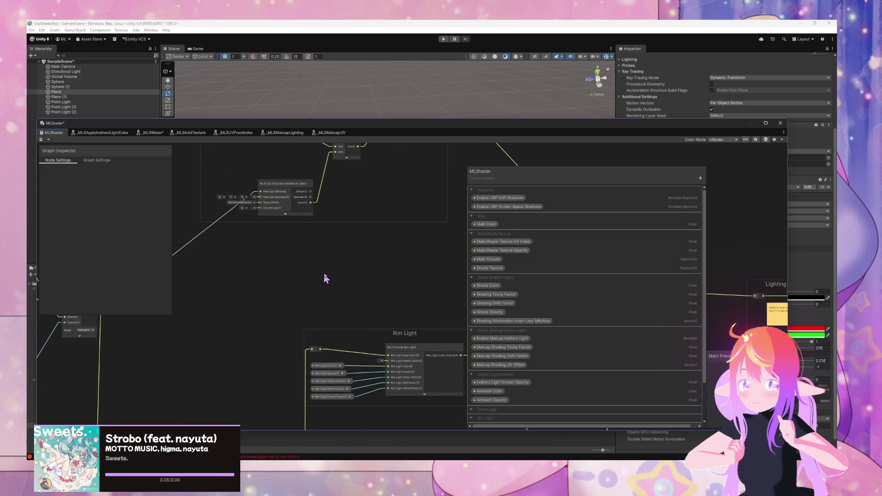
pyautogui.moveTo(400, 306)
pyautogui.mouseDown()
pyautogui.moveTo(333, 285)
pyautogui.moveTo(403, 247)
pyautogui.moveTo(397, 239)
pyautogui.mouseUp()
# Add a Vector 3 node via 'vect' search and wire it to Rim Light's normal input.
pyautogui.press('space')
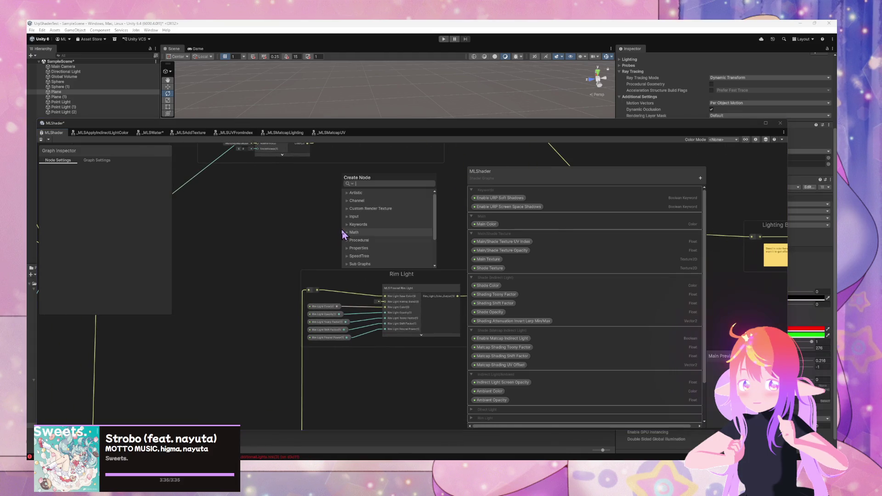
pyautogui.write('vecto')
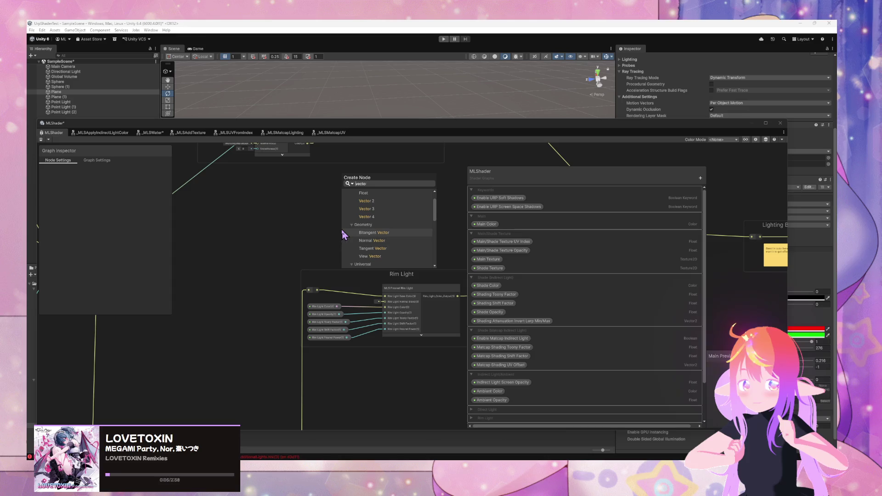
pyautogui.press('Up')
pyautogui.press('Up')
pyautogui.press('Up')
pyautogui.press('Return')
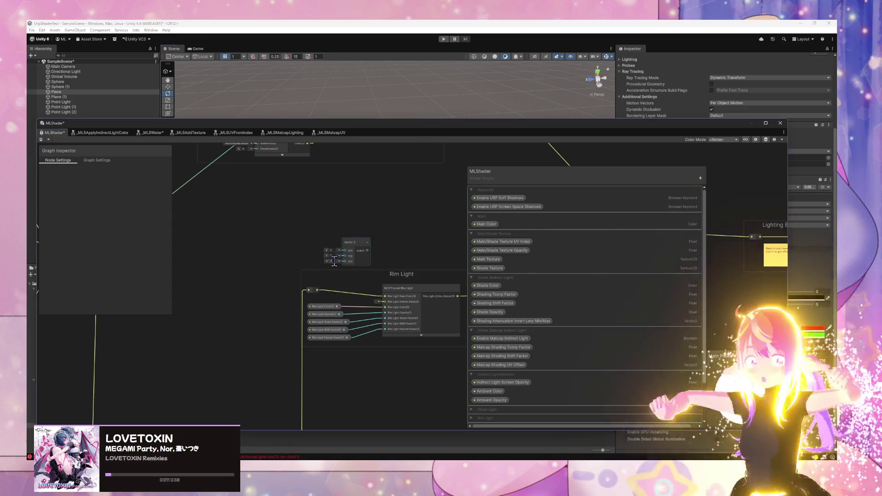
pyautogui.moveTo(385, 247)
pyautogui.mouseDown()
pyautogui.moveTo(338, 240)
pyautogui.moveTo(282, 215)
pyautogui.mouseUp()
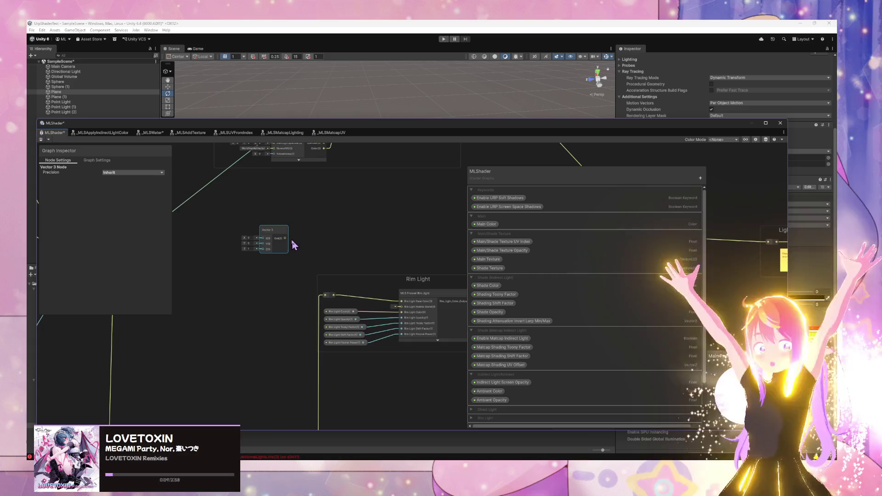
pyautogui.moveTo(302, 250); pyautogui.dragTo(390, 292)
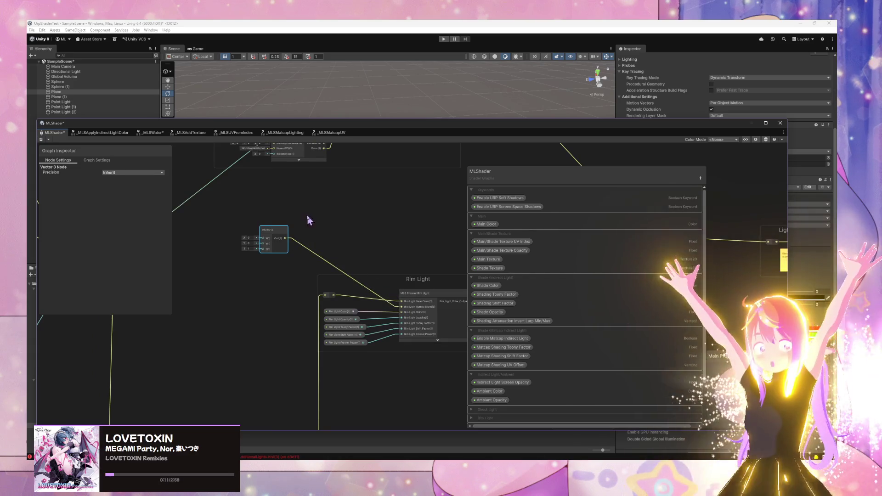
# Add a reroute point on the Vector 3 node's wire.
pyautogui.moveTo(309, 220); pyautogui.dragTo(364, 329)
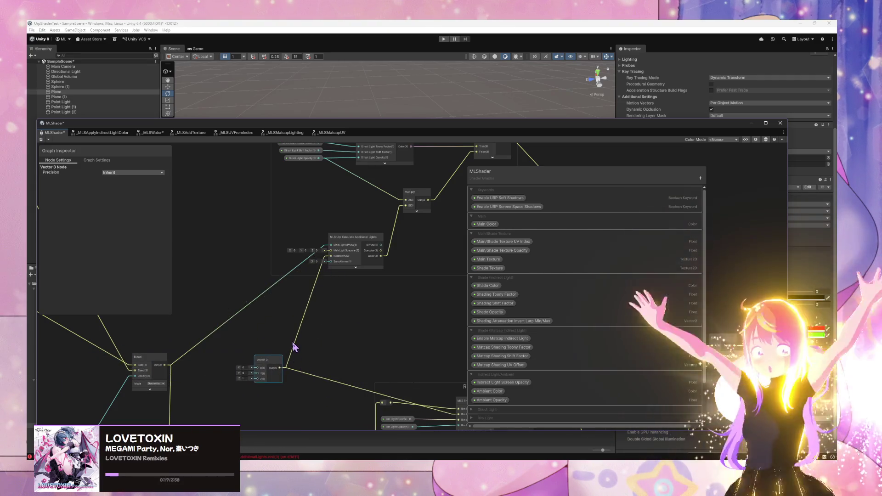
pyautogui.doubleClick(296, 348)
pyautogui.moveTo(297, 348)
pyautogui.mouseDown()
pyautogui.moveTo(305, 311)
pyautogui.moveTo(259, 320)
pyautogui.mouseUp()
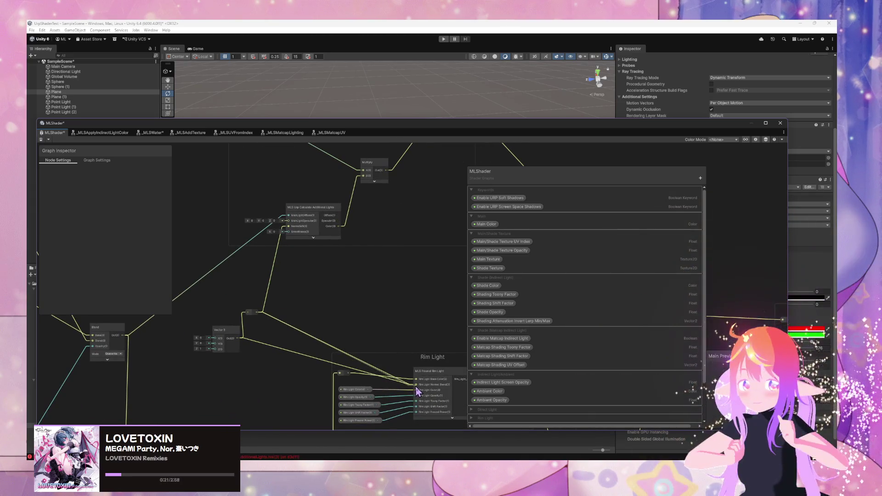
# Reposition the Vector 3 node, reroute its yellow wire toward Main, and frame the node.
pyautogui.moveTo(73, 356); pyautogui.dragTo(111, 324)
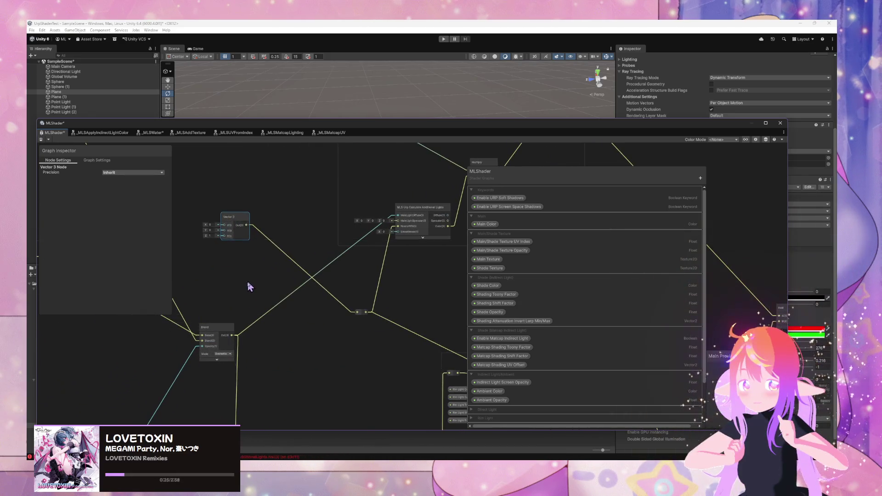
pyautogui.scroll(-3, 408, 254)
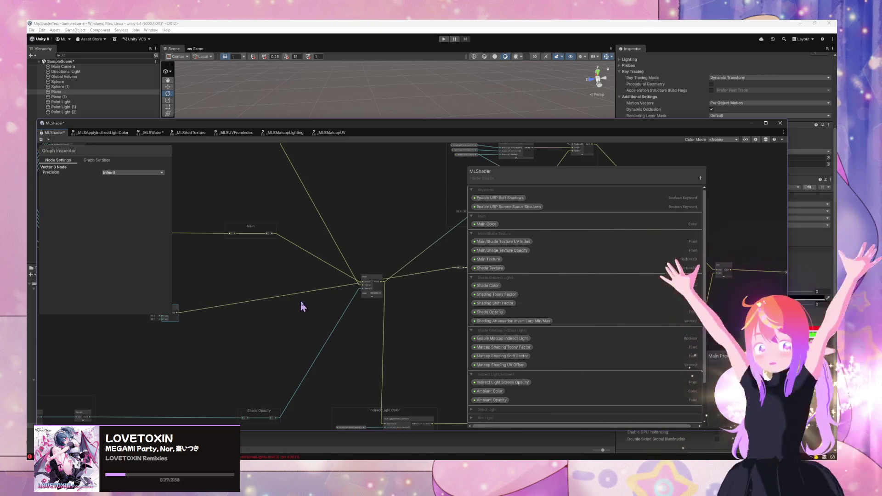
pyautogui.scroll(2, 299, 312)
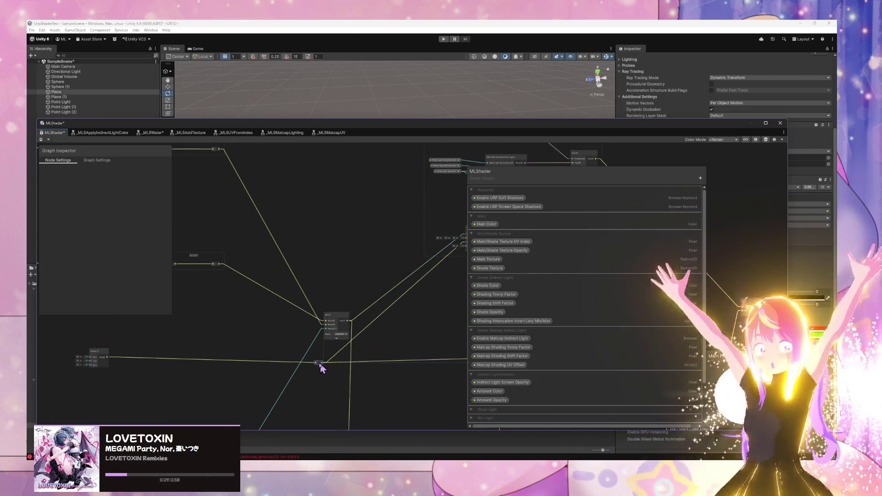
pyautogui.moveTo(283, 369); pyautogui.dragTo(418, 287)
pyautogui.scroll(1, 417, 288)
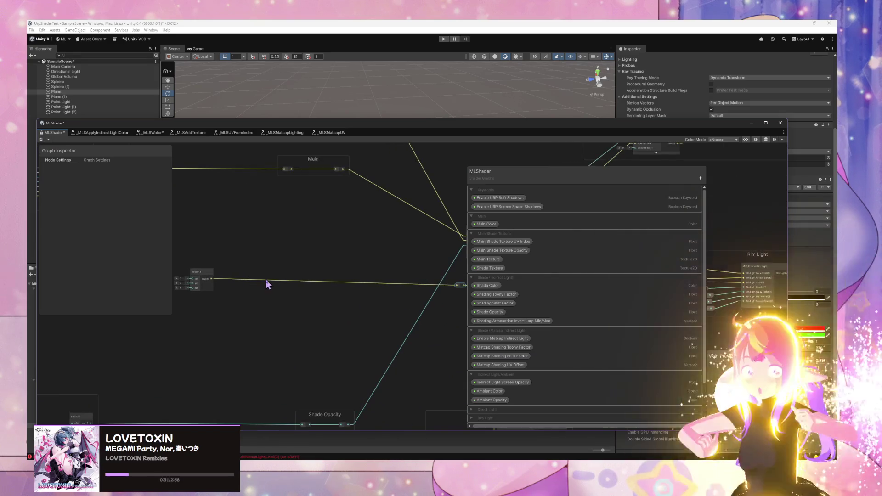
pyautogui.doubleClick(266, 280)
pyautogui.moveTo(347, 307)
pyautogui.mouseDown()
pyautogui.moveTo(453, 256)
pyautogui.moveTo(338, 267)
pyautogui.moveTo(418, 262)
pyautogui.mouseUp()
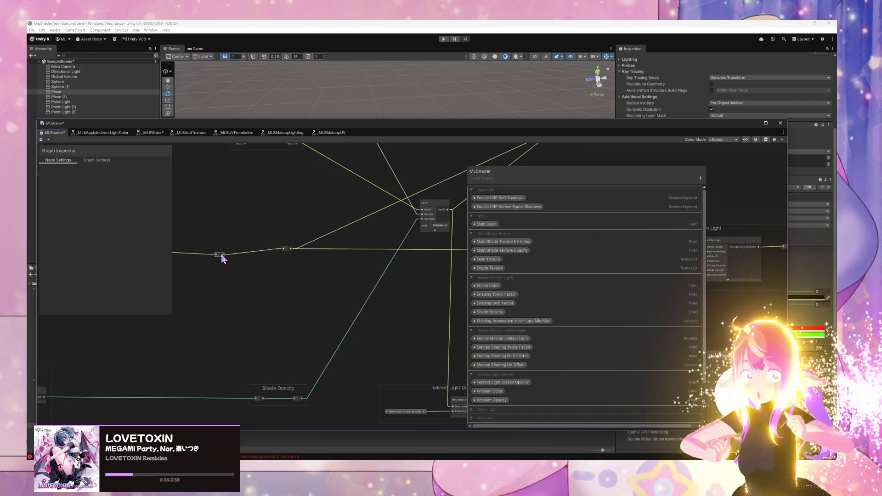
pyautogui.moveTo(163, 246); pyautogui.dragTo(271, 253)
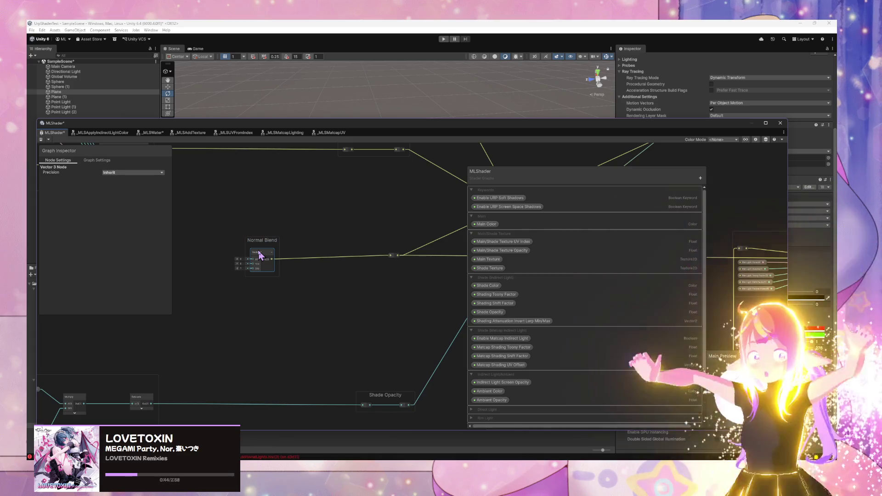
pyautogui.moveTo(423, 271)
pyautogui.mouseDown()
pyautogui.moveTo(315, 258)
pyautogui.moveTo(443, 260)
pyautogui.moveTo(277, 221)
pyautogui.moveTo(320, 267)
pyautogui.mouseUp()
pyautogui.press('f')
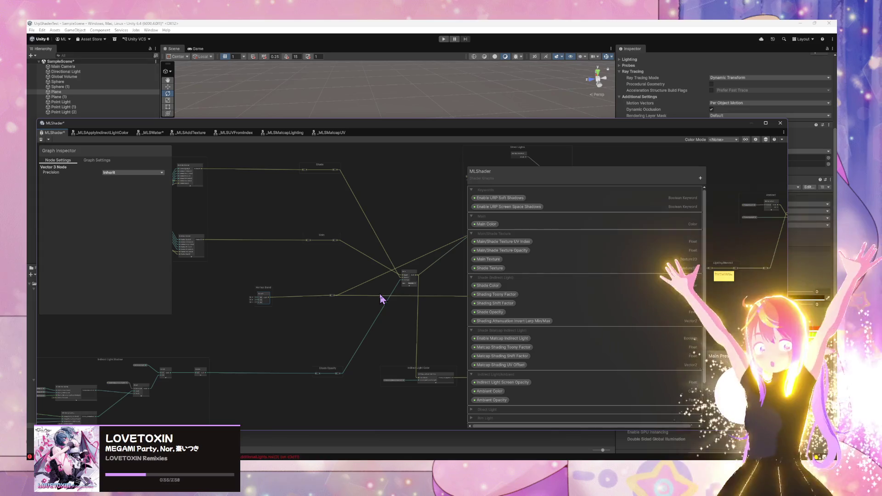
# Place Normal Blend above Indirect Light Shadow and reroute its output into the Matcap lighting node.
pyautogui.press('f')
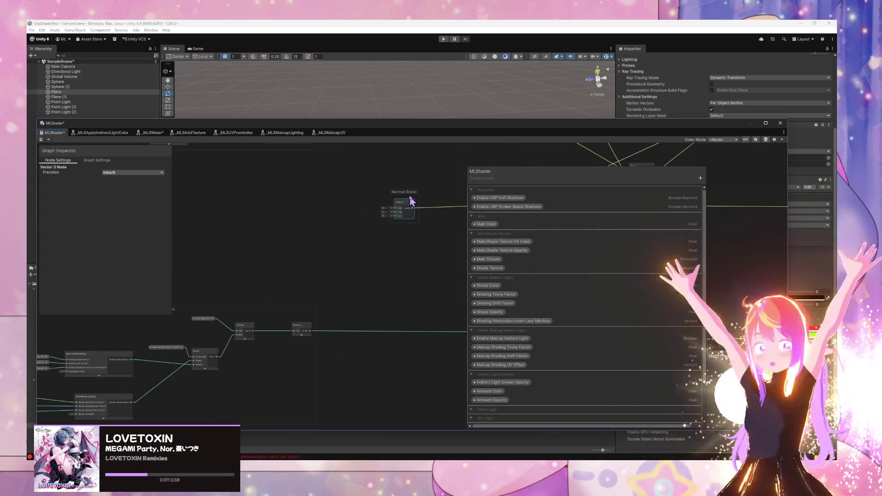
pyautogui.moveTo(411, 201)
pyautogui.mouseDown()
pyautogui.moveTo(258, 204)
pyautogui.moveTo(430, 214)
pyautogui.moveTo(219, 368)
pyautogui.moveTo(286, 202)
pyautogui.moveTo(187, 183)
pyautogui.mouseUp()
pyautogui.moveTo(209, 282); pyautogui.dragTo(311, 213)
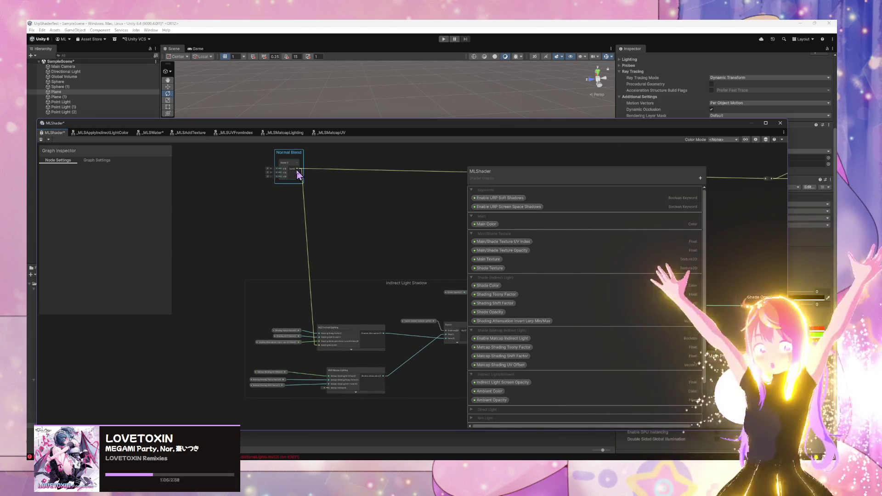
pyautogui.moveTo(299, 177); pyautogui.dragTo(330, 403)
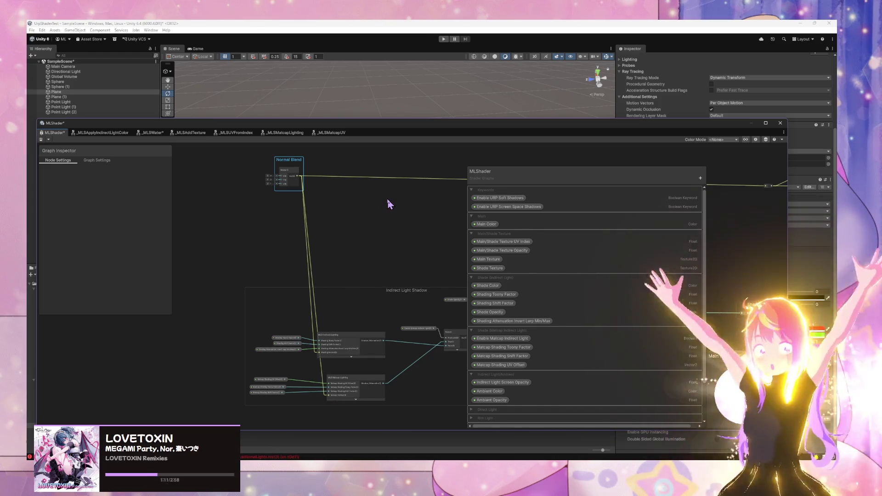
pyautogui.moveTo(289, 162)
pyautogui.mouseDown()
pyautogui.moveTo(254, 190)
pyautogui.moveTo(290, 203)
pyautogui.moveTo(305, 277)
pyautogui.moveTo(302, 209)
pyautogui.moveTo(318, 371)
pyautogui.mouseUp()
pyautogui.doubleClick(285, 204)
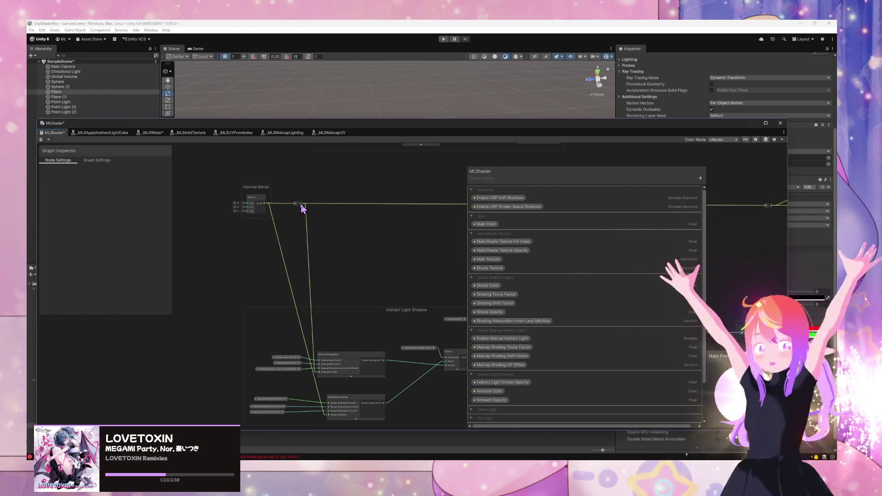
pyautogui.moveTo(302, 208)
pyautogui.mouseDown()
pyautogui.moveTo(329, 414)
pyautogui.moveTo(329, 387)
pyautogui.mouseUp()
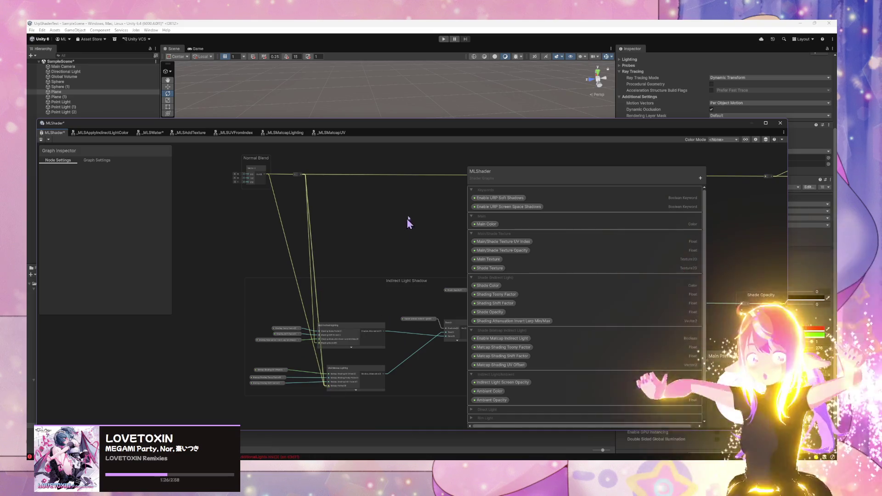
# Save the graph with Normal Blend selected and drag the window aside to reveal the scene.
pyautogui.moveTo(407, 218)
pyautogui.mouseDown()
pyautogui.moveTo(197, 247)
pyautogui.moveTo(399, 221)
pyautogui.moveTo(334, 246)
pyautogui.mouseUp()
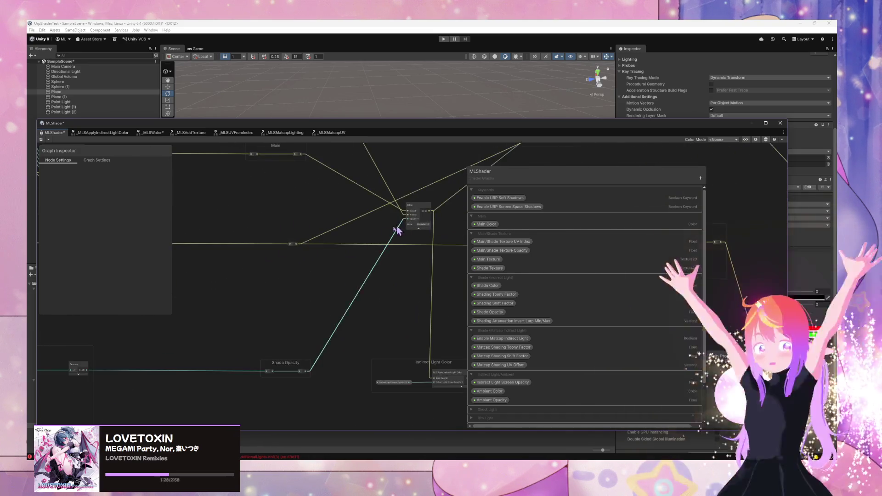
pyautogui.moveTo(397, 229)
pyautogui.mouseDown()
pyautogui.moveTo(322, 248)
pyautogui.moveTo(423, 246)
pyautogui.moveTo(243, 261)
pyautogui.moveTo(237, 306)
pyautogui.moveTo(321, 256)
pyautogui.moveTo(392, 244)
pyautogui.moveTo(289, 267)
pyautogui.moveTo(347, 282)
pyautogui.mouseUp()
pyautogui.click(339, 278)
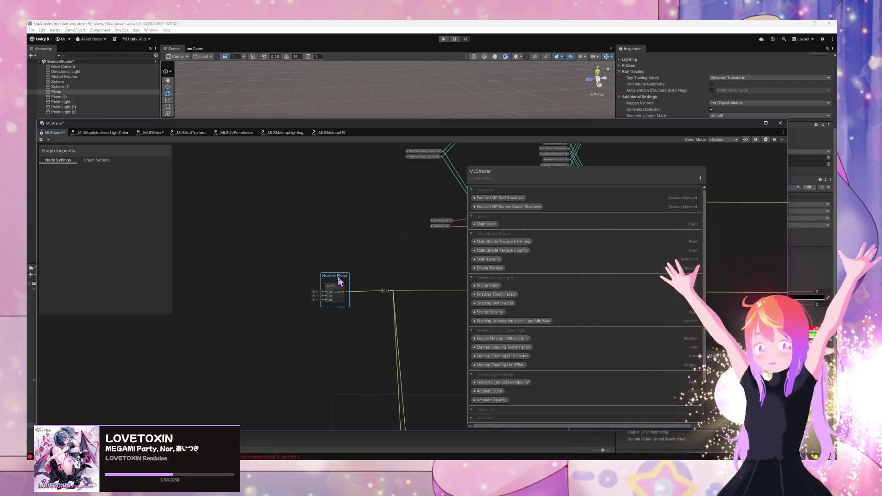
pyautogui.scroll(-3, 433, 256)
pyautogui.scroll(2, 247, 176)
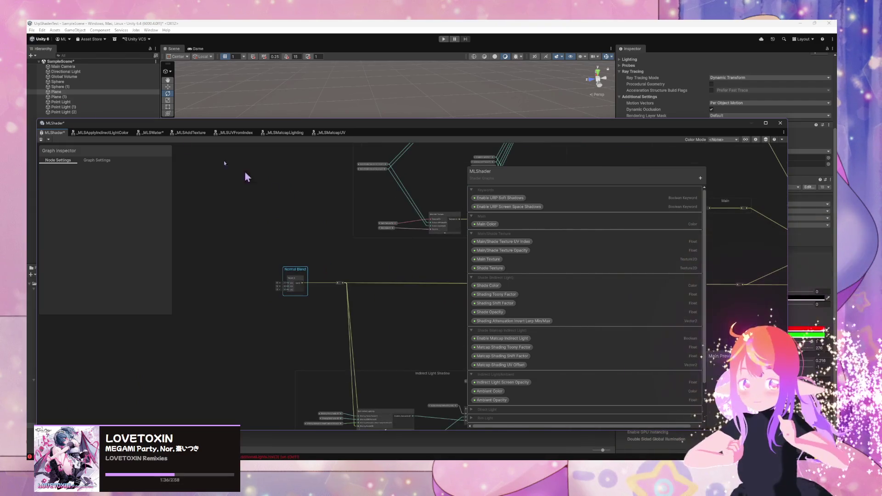
pyautogui.click(48, 141)
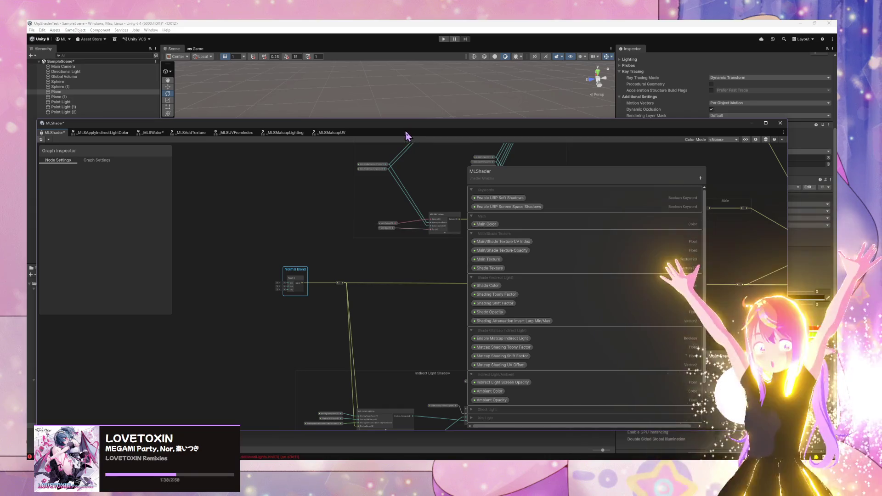
pyautogui.moveTo(410, 129); pyautogui.dragTo(515, 308)
# Zoom and orbit toward the purple cloud-textured plane and spheres, moving the graph window lower-left.
pyautogui.scroll(5, 482, 203)
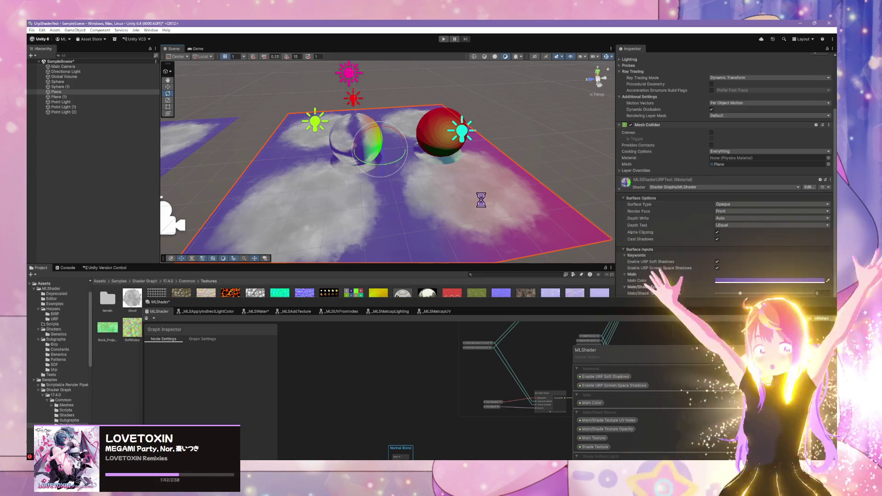
pyautogui.moveTo(553, 218)
pyautogui.mouseDown()
pyautogui.moveTo(451, 228)
pyautogui.moveTo(500, 206)
pyautogui.mouseUp()
pyautogui.moveTo(638, 313)
pyautogui.mouseDown()
pyautogui.moveTo(571, 296)
pyautogui.moveTo(154, 291)
pyautogui.moveTo(262, 361)
pyautogui.moveTo(308, 348)
pyautogui.mouseUp()
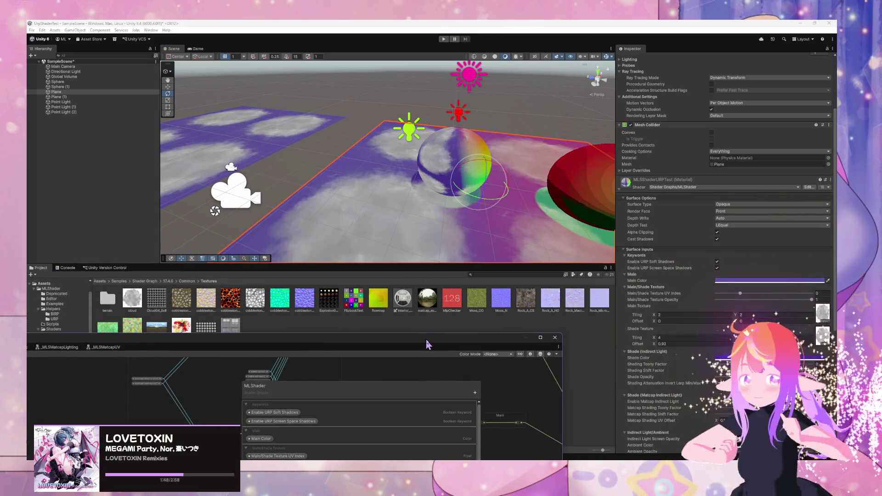
pyautogui.moveTo(427, 344)
pyautogui.mouseDown()
pyautogui.moveTo(464, 346)
pyautogui.moveTo(513, 281)
pyautogui.moveTo(516, 350)
pyautogui.mouseUp()
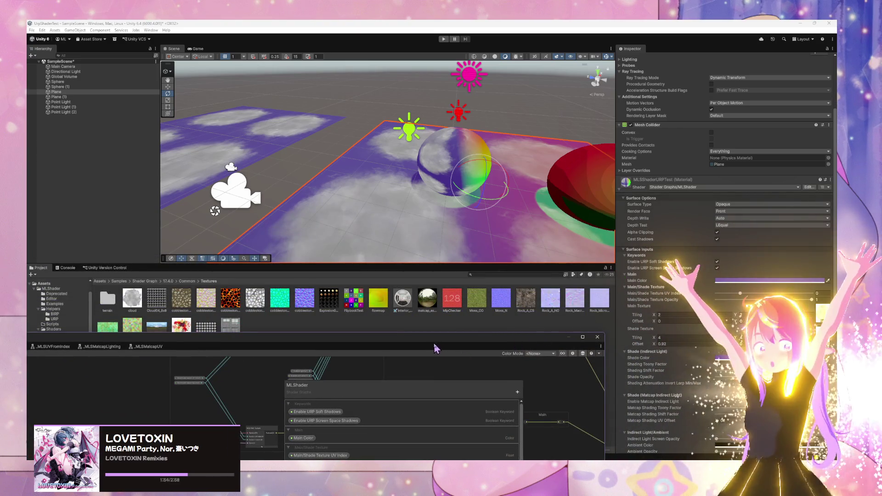
# Enlarge the graph window, nudge the Main reroute left, and collapse Main/Shade Texture.
pyautogui.doubleClick(493, 344)
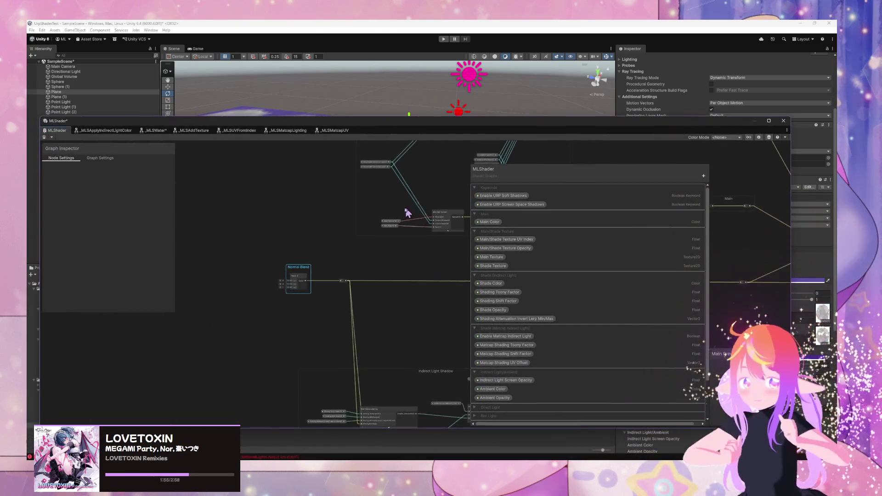
pyautogui.scroll(-1, 361, 229)
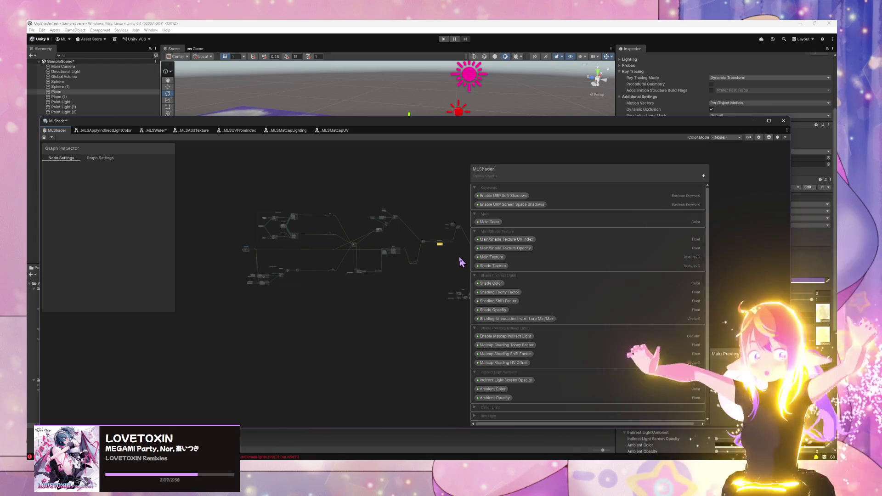
pyautogui.scroll(6, 384, 286)
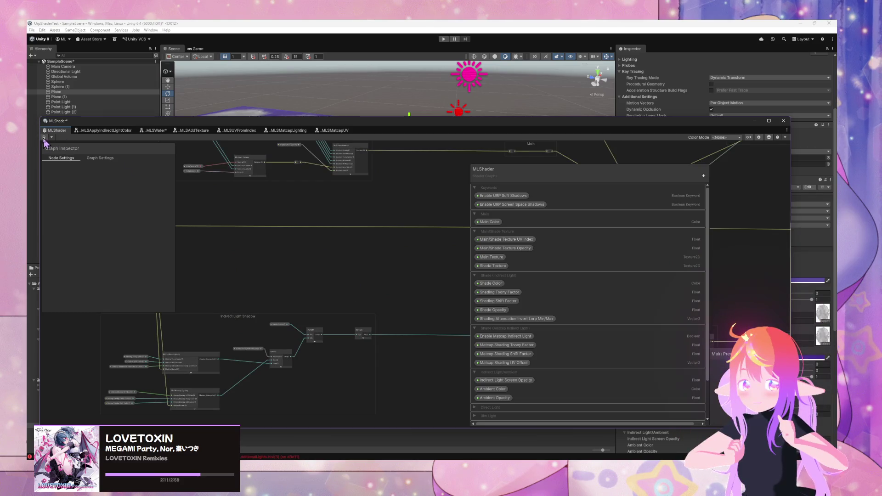
pyautogui.moveTo(375, 252); pyautogui.dragTo(189, 307)
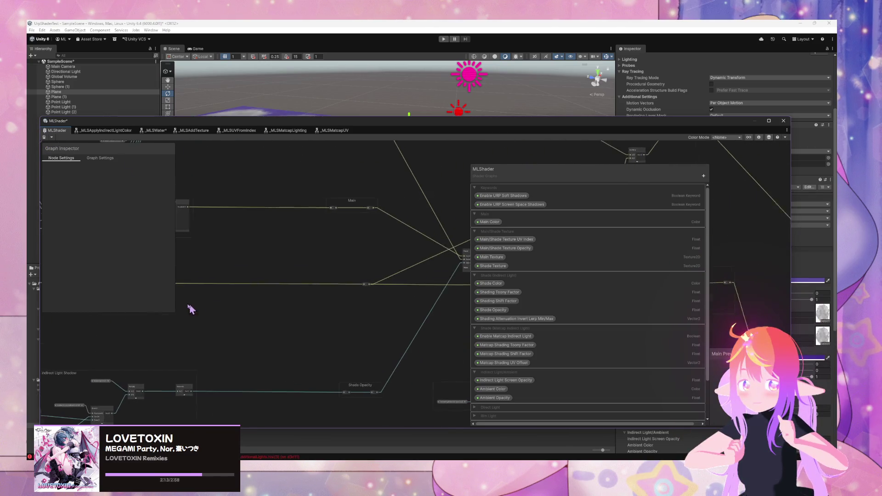
pyautogui.moveTo(361, 215); pyautogui.dragTo(357, 215)
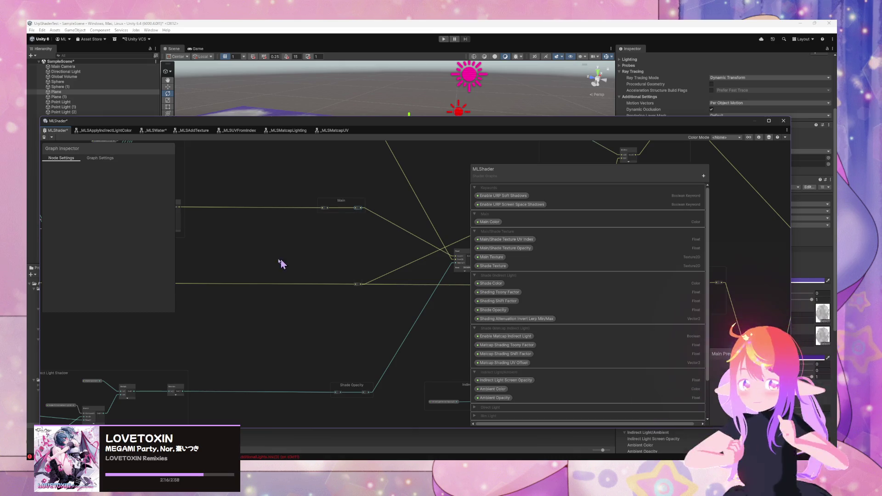
pyautogui.moveTo(281, 263)
pyautogui.mouseDown()
pyautogui.moveTo(400, 271)
pyautogui.moveTo(417, 285)
pyautogui.moveTo(284, 281)
pyautogui.moveTo(331, 309)
pyautogui.moveTo(362, 301)
pyautogui.mouseUp()
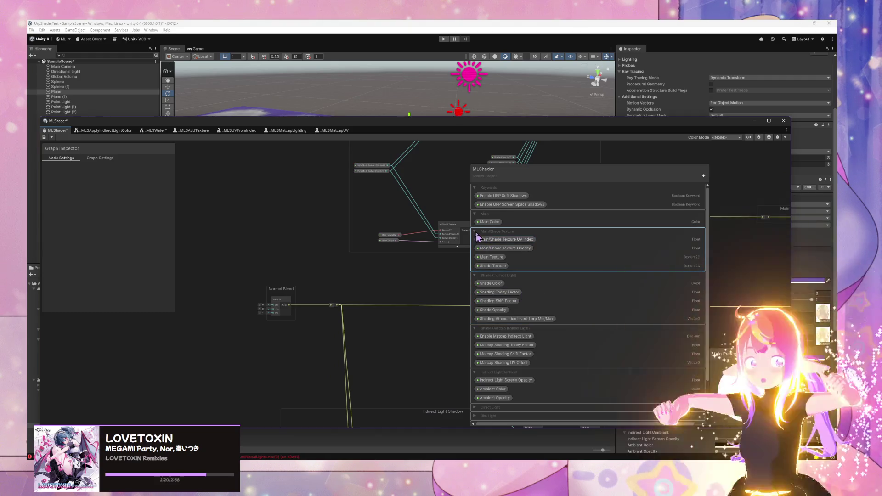
pyautogui.click(477, 233)
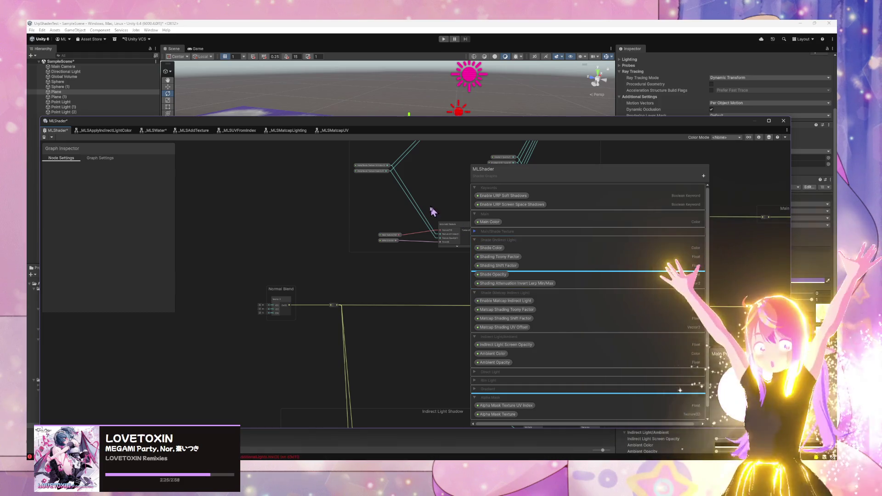
# Collapse the Shade, Matcap, Indirect Light/Ambient, Alpha Mask, Main and Keywords categories.
pyautogui.moveTo(449, 233)
pyautogui.mouseDown()
pyautogui.moveTo(325, 252)
pyautogui.moveTo(340, 244)
pyautogui.mouseUp()
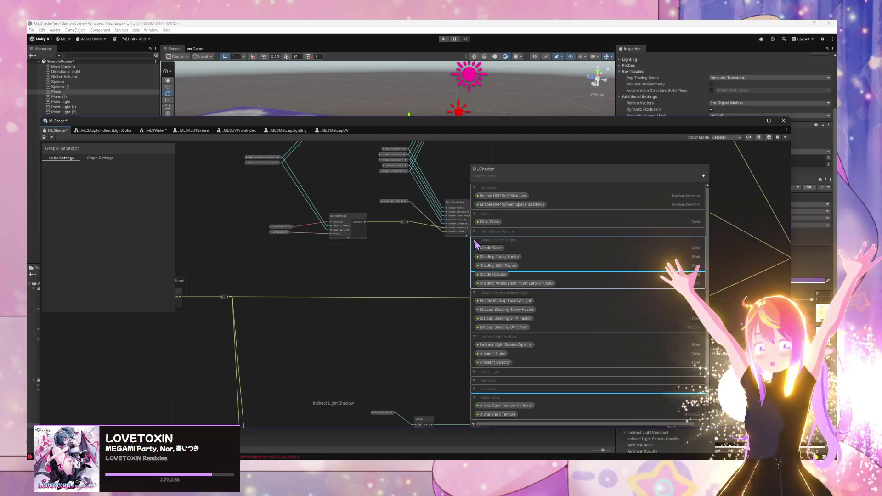
pyautogui.click(475, 241)
pyautogui.click(478, 256)
pyautogui.keyDown('shift'); pyautogui.click(477, 274); pyautogui.keyUp('shift')
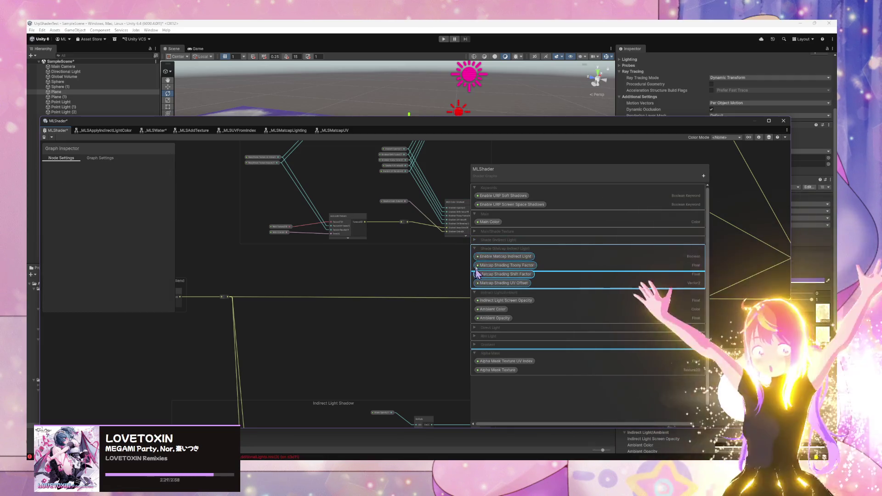
pyautogui.click(475, 249)
pyautogui.click(475, 257)
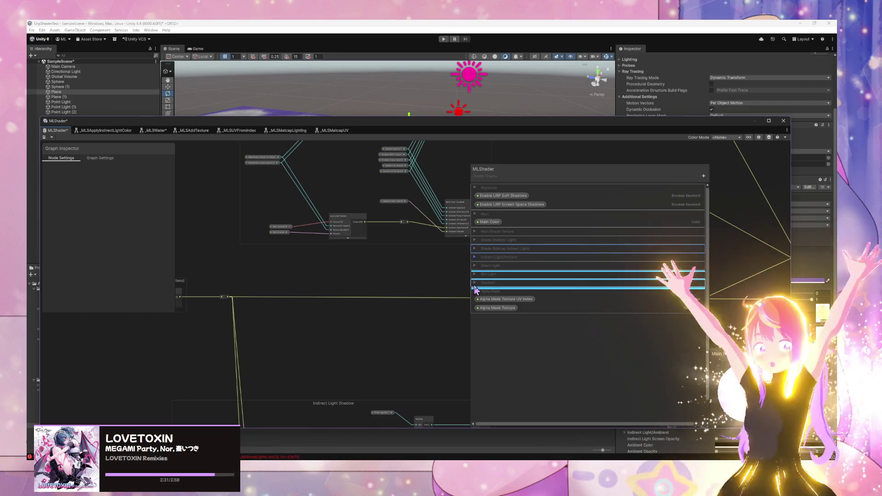
pyautogui.click(474, 291)
pyautogui.scroll(-3, 419, 260)
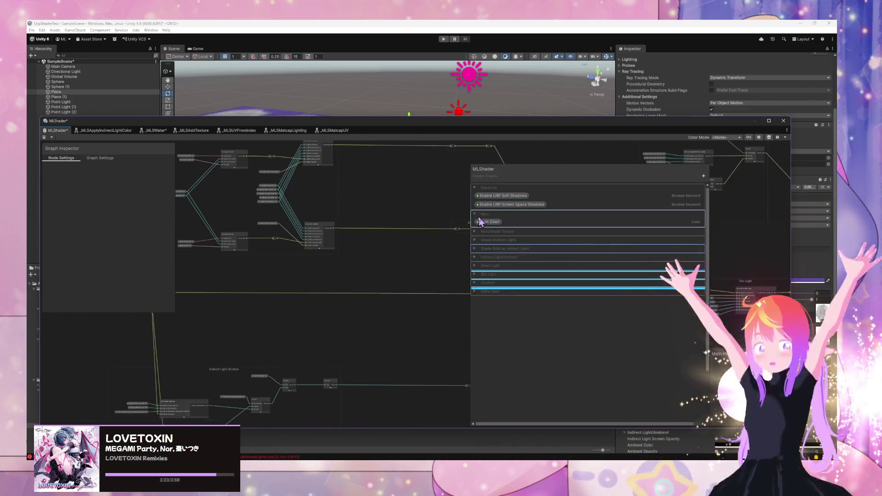
pyautogui.click(475, 214)
pyautogui.click(475, 188)
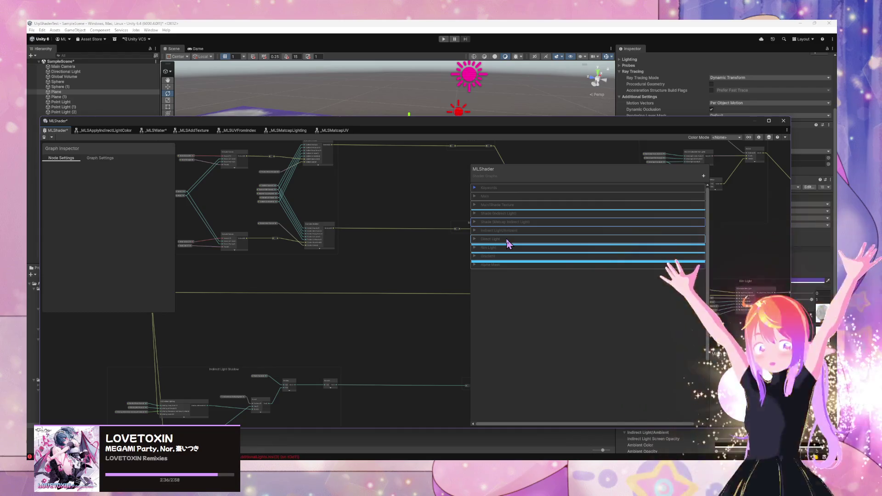
# Save the graph, then expand and re-collapse the Rim Light category.
pyautogui.scroll(5, 367, 281)
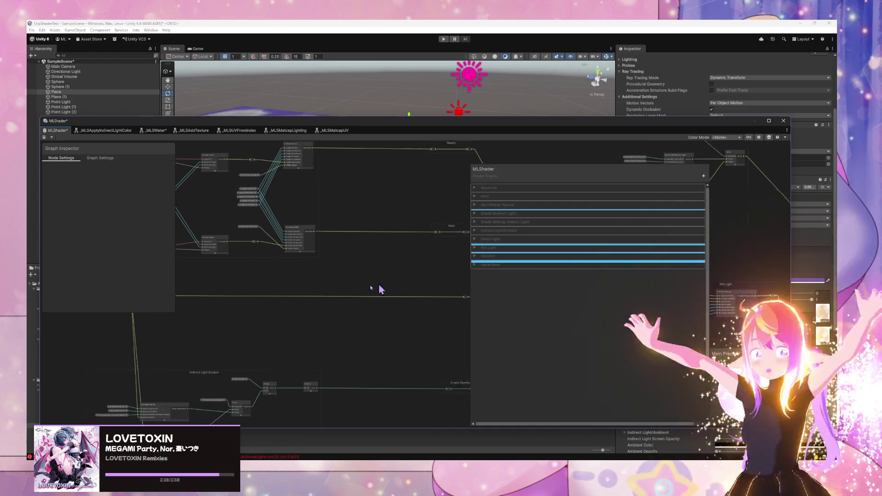
pyautogui.click(45, 137)
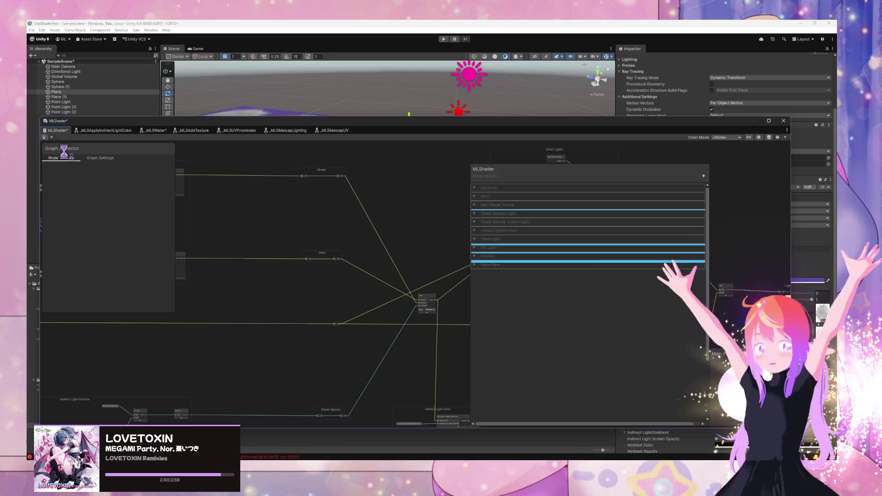
pyautogui.scroll(-4, 311, 311)
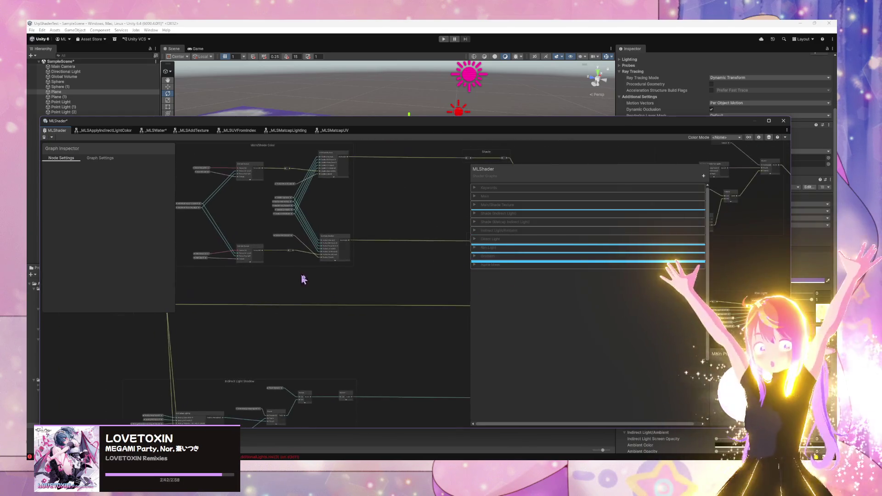
pyautogui.scroll(-3, 358, 262)
pyautogui.scroll(2, 311, 240)
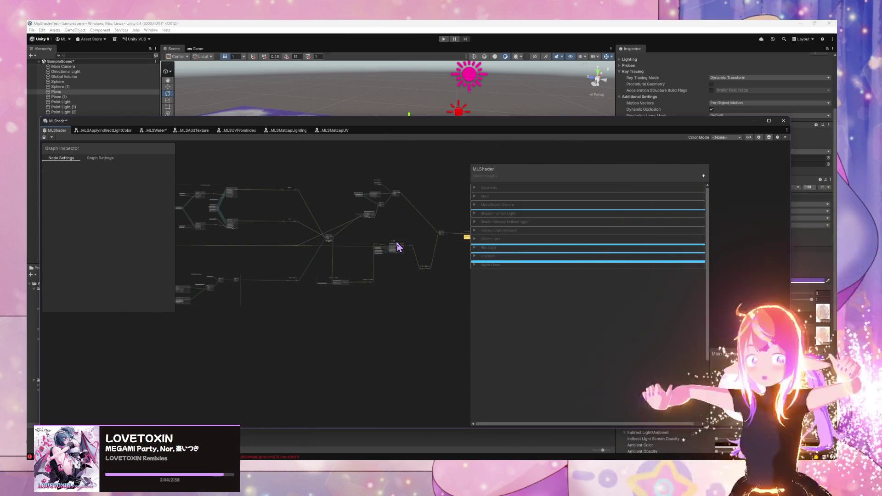
pyautogui.scroll(2, 320, 250)
pyautogui.scroll(-2, 357, 257)
pyautogui.scroll(4, 240, 270)
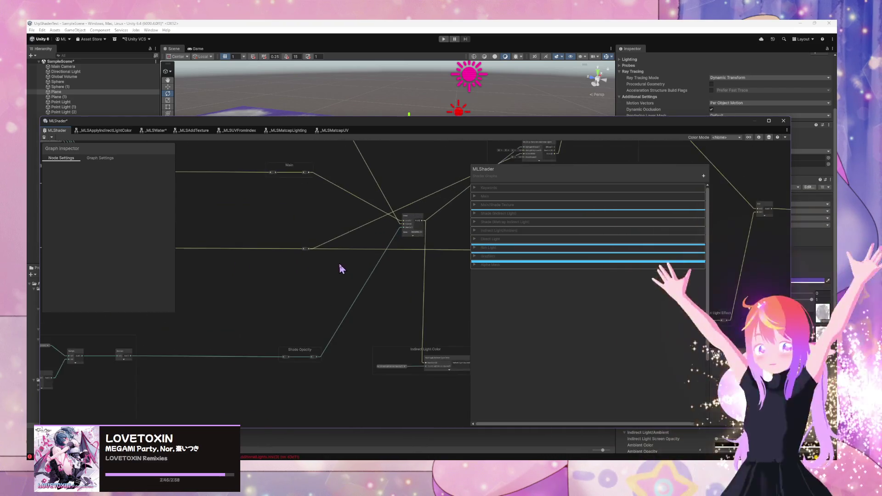
pyautogui.hscroll(1, 321, 270)
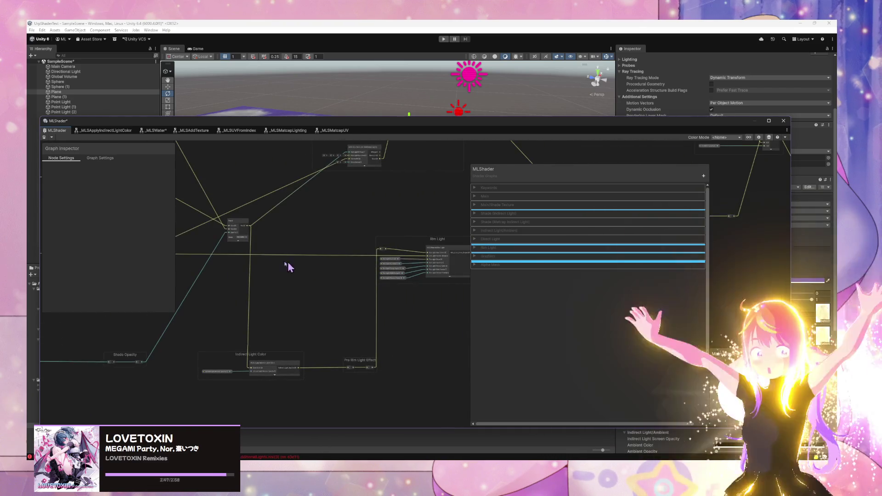
pyautogui.scroll(-2, 351, 278)
pyautogui.scroll(4, 242, 291)
pyautogui.scroll(2, 246, 302)
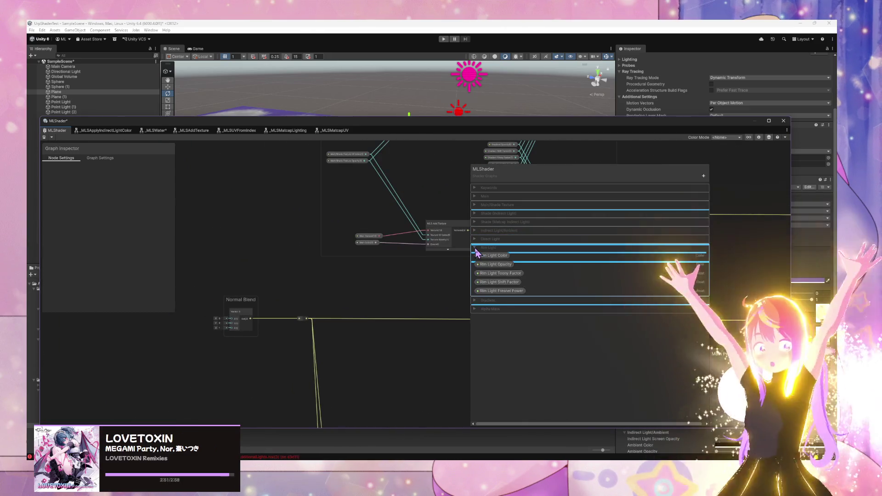
pyautogui.click(475, 257)
pyautogui.click(475, 258)
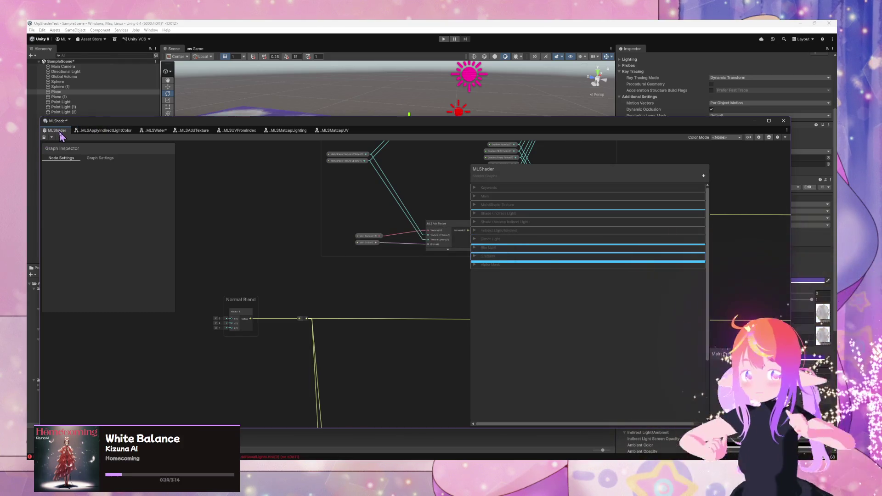
# Close the MLShader tab and drag the _MLSUVFromIndex window right to uncover the scene.
pyautogui.rightClick(60, 131)
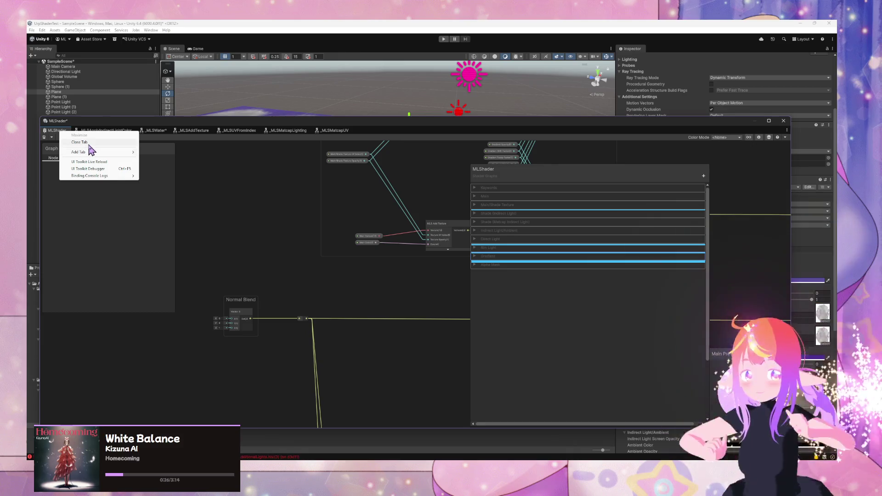
pyautogui.press('Escape')
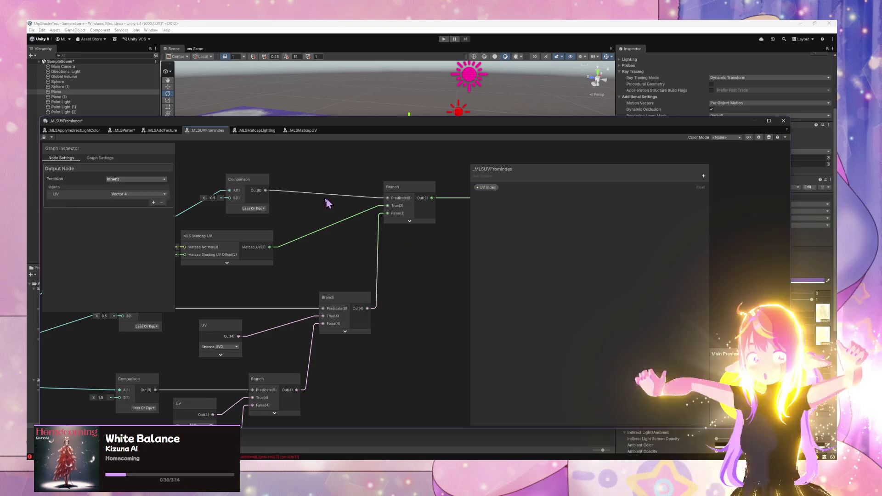
pyautogui.scroll(-5, 322, 211)
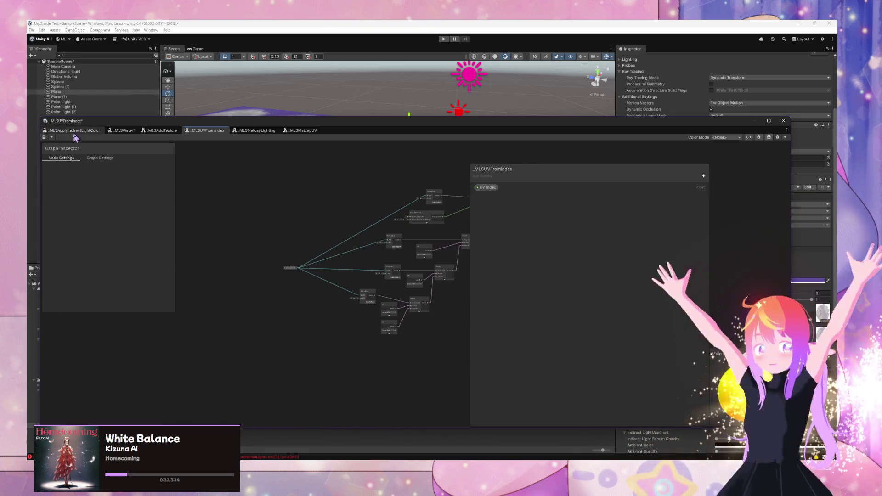
pyautogui.moveTo(150, 125); pyautogui.dragTo(456, 125)
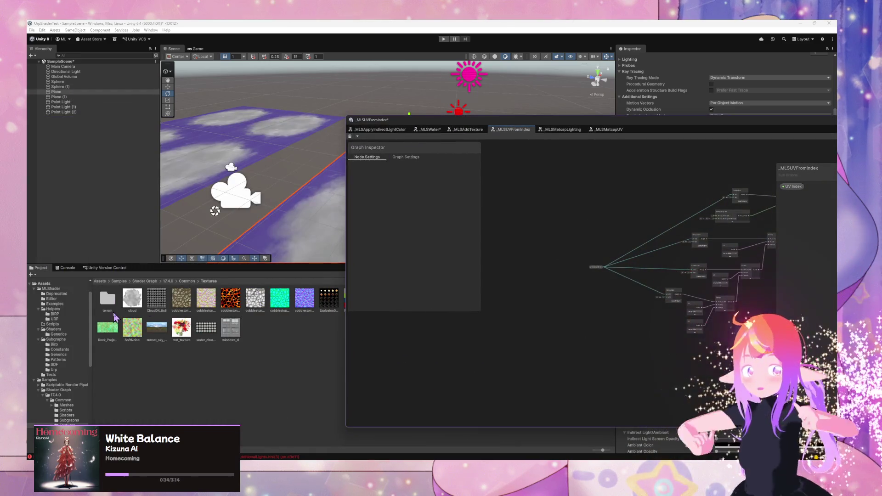
# Browse to MLShader > Shaders > Generics in the Project window and open MLShader.
pyautogui.scroll(-10, 69, 354)
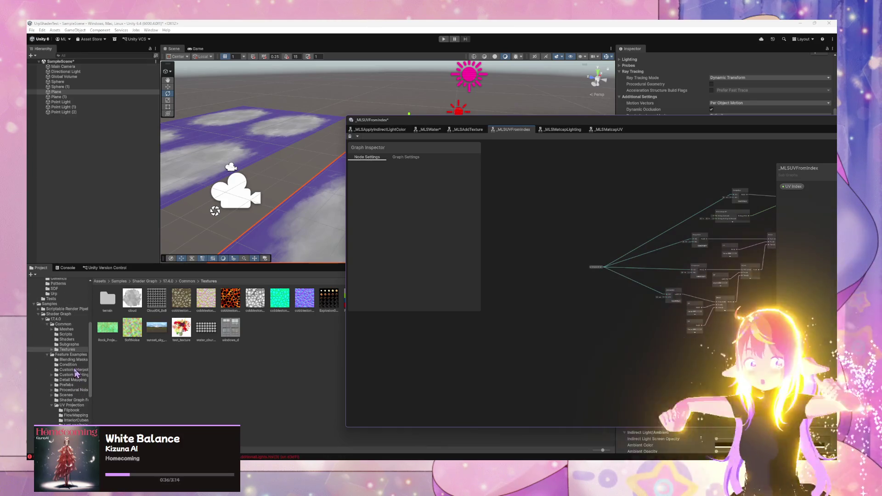
pyautogui.scroll(10, 74, 364)
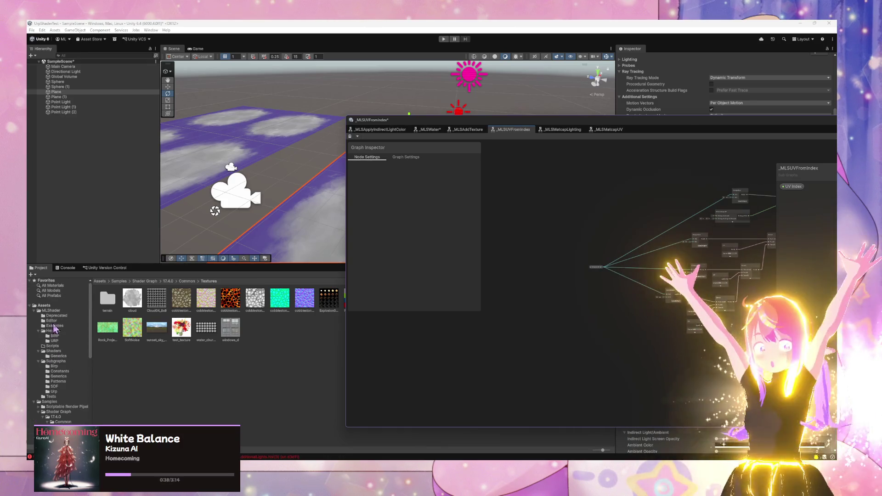
pyautogui.click(51, 311)
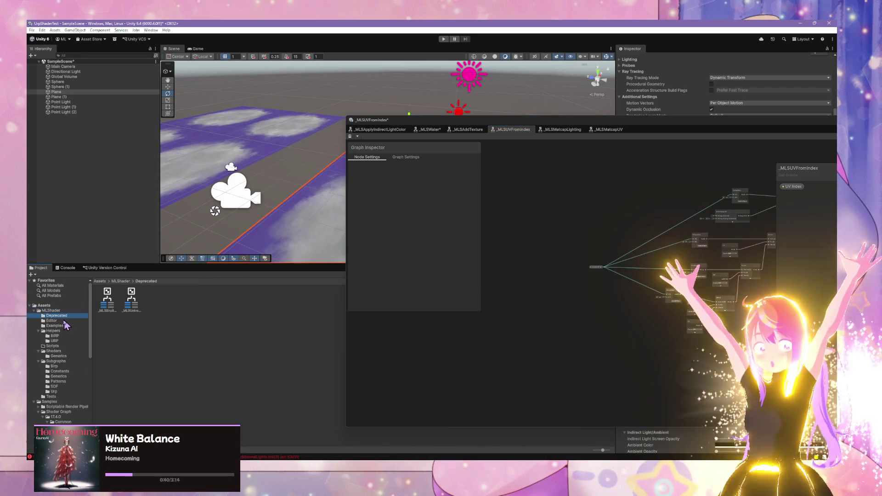
pyautogui.click(69, 325)
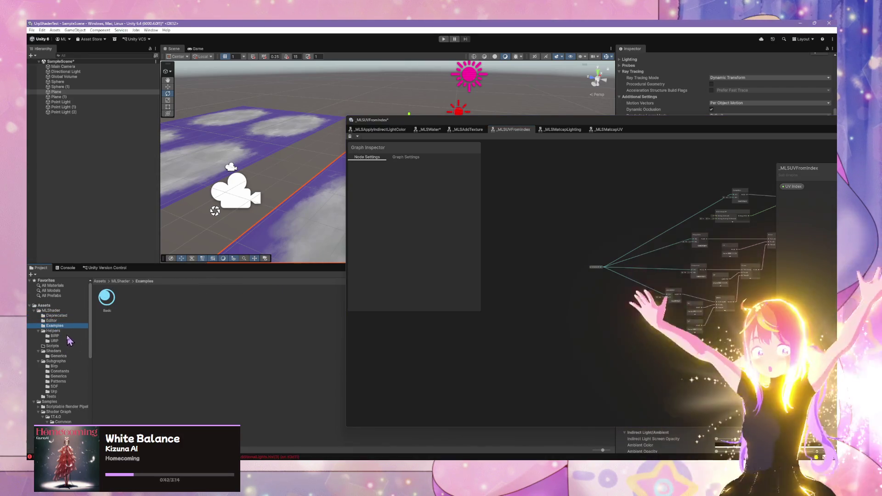
pyautogui.click(68, 341)
pyautogui.press('Left')
pyautogui.click(59, 356)
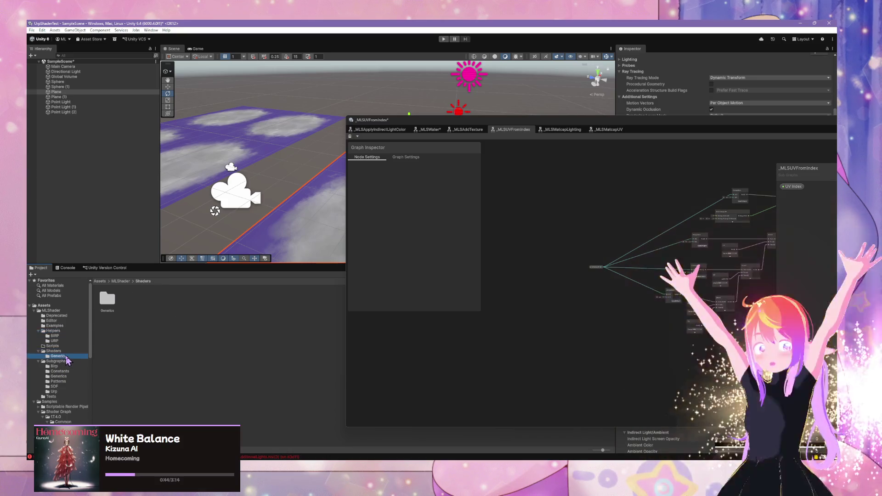
pyautogui.click(106, 301)
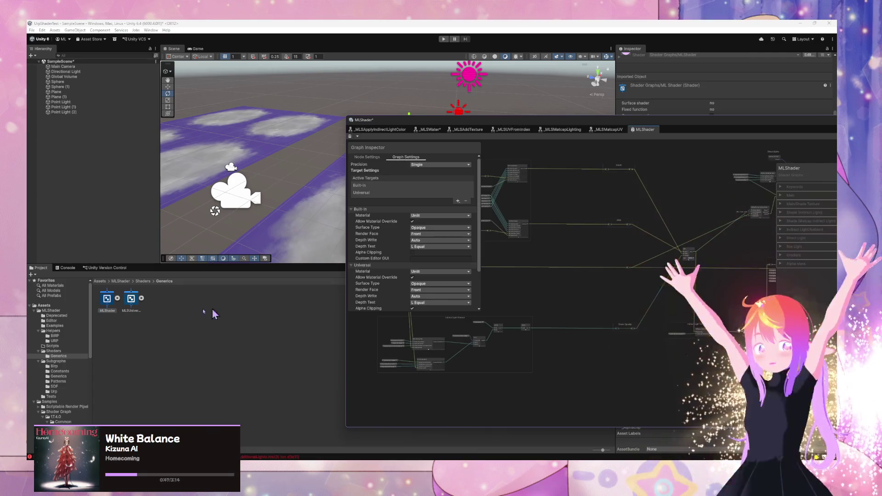
# Drag the MLS Universal Base sub graph into MLShader/Deprecated and check it there.
pyautogui.click(132, 306)
pyautogui.moveTo(58, 320); pyautogui.dragTo(59, 317)
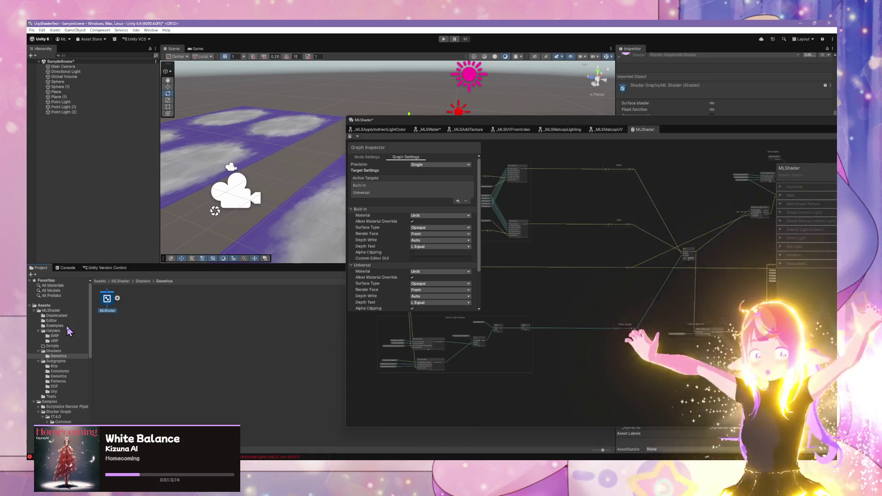
pyautogui.click(61, 317)
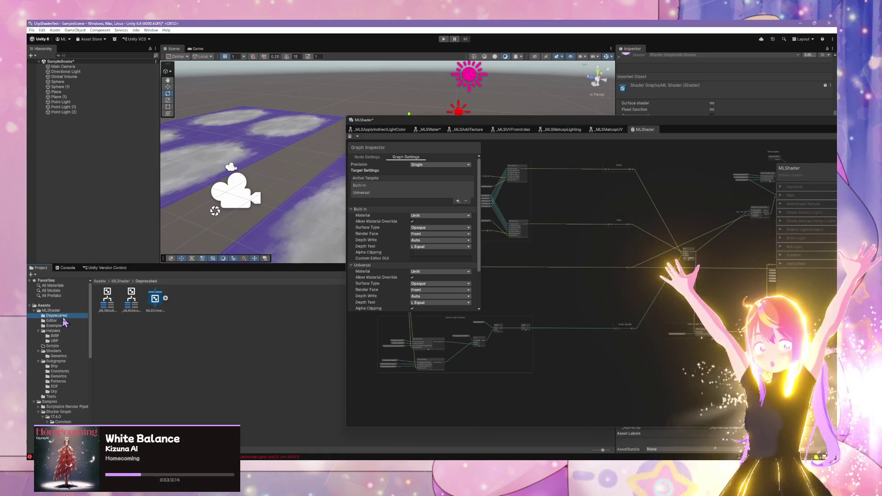
pyautogui.click(131, 301)
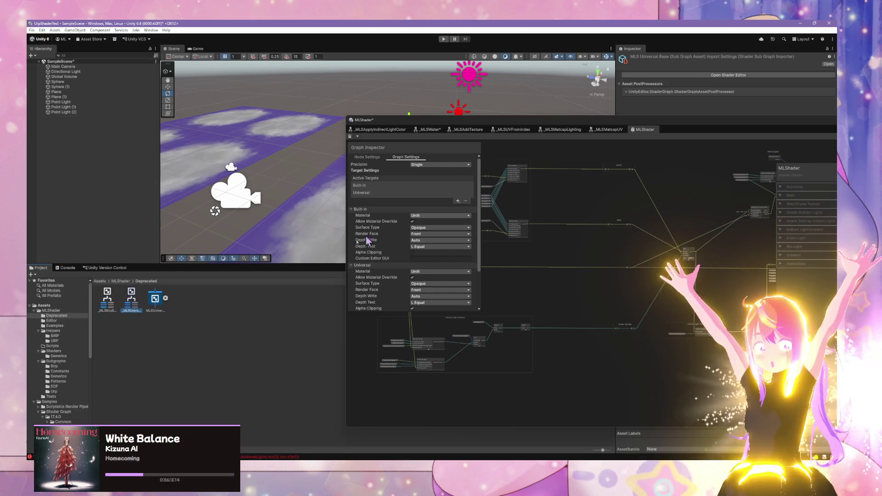
pyautogui.click(108, 308)
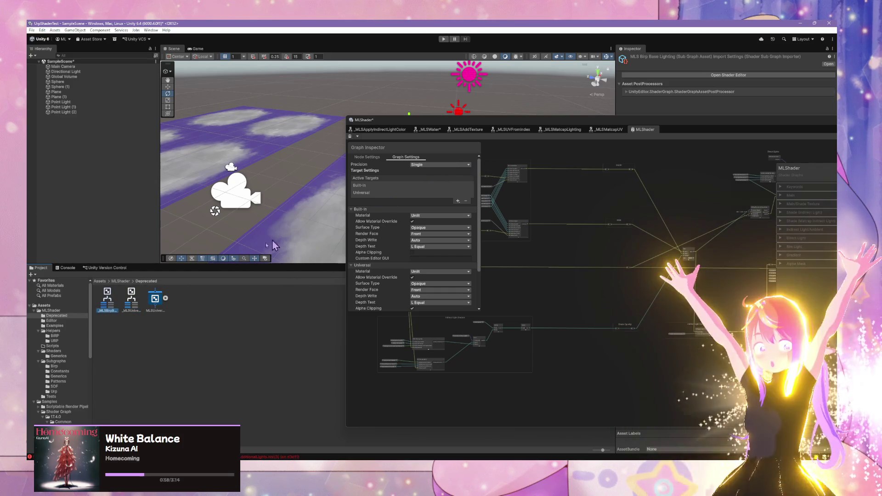
# Reposition the graph window, pan to the Indirect Light Shadow group, and select MLS Indirect Lighting.
pyautogui.moveTo(530, 126); pyautogui.dragTo(499, 176)
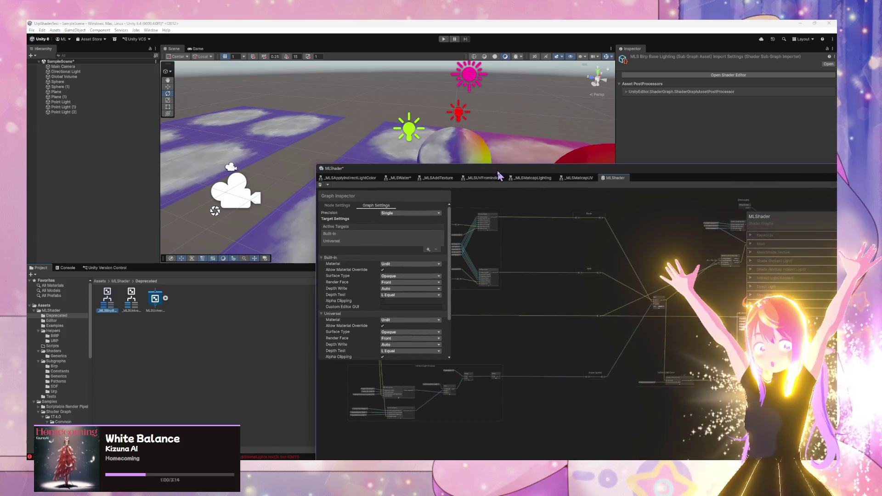
pyautogui.scroll(-3, 516, 263)
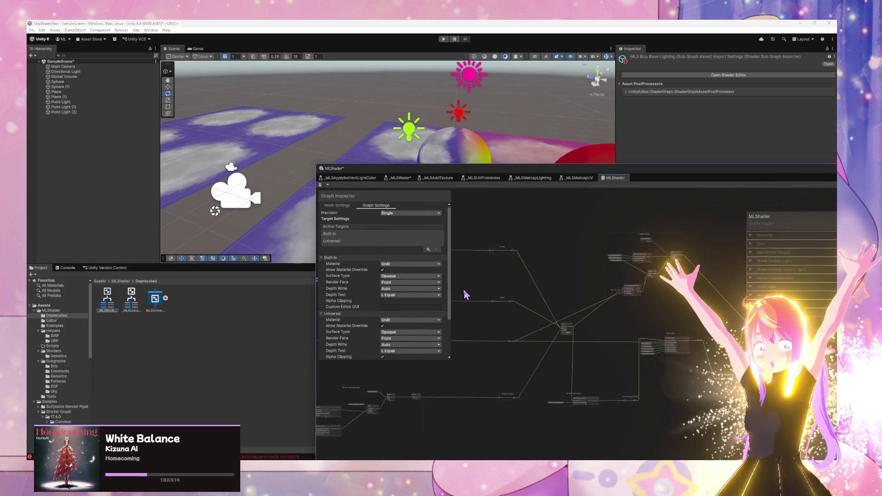
pyautogui.scroll(5, 616, 280)
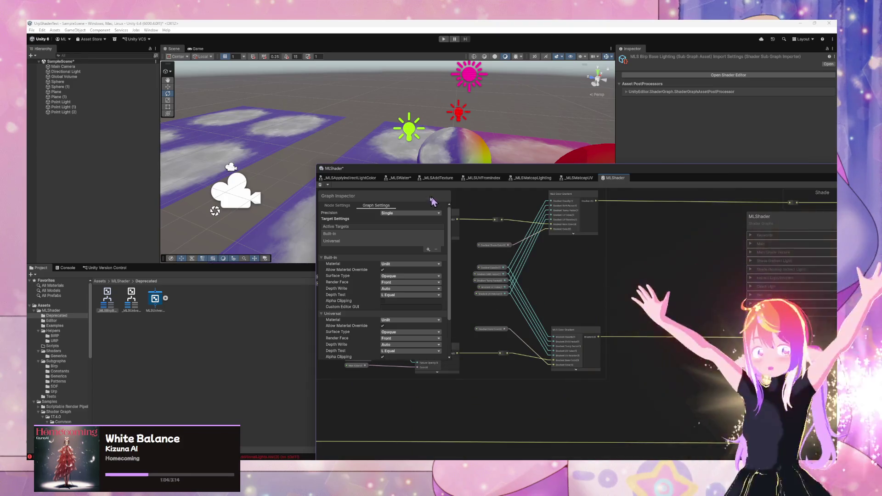
pyautogui.scroll(-3, 467, 233)
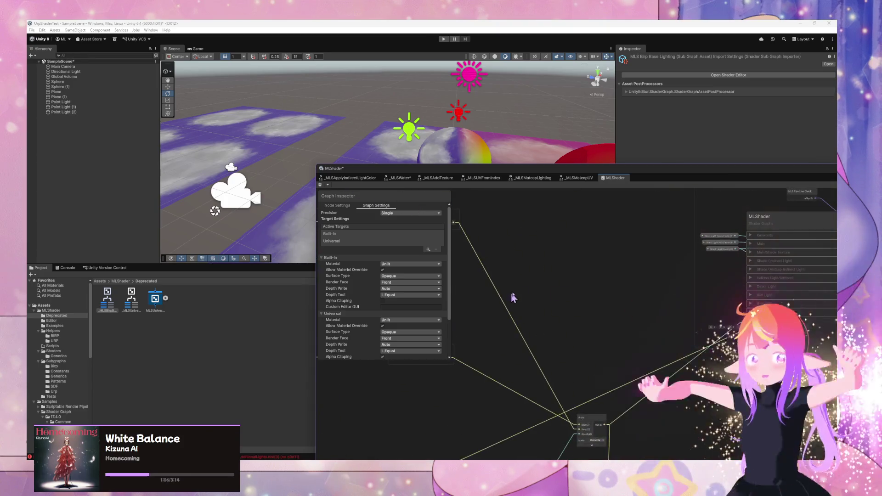
pyautogui.scroll(3, 568, 340)
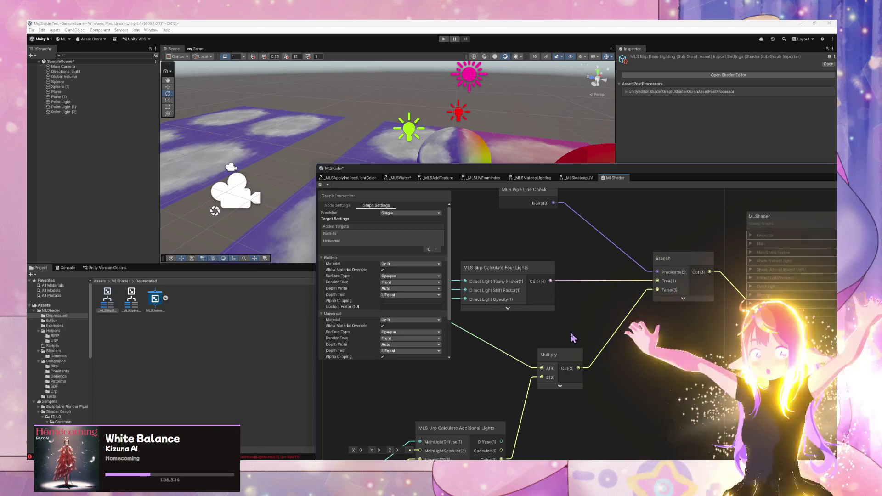
pyautogui.scroll(-6, 572, 338)
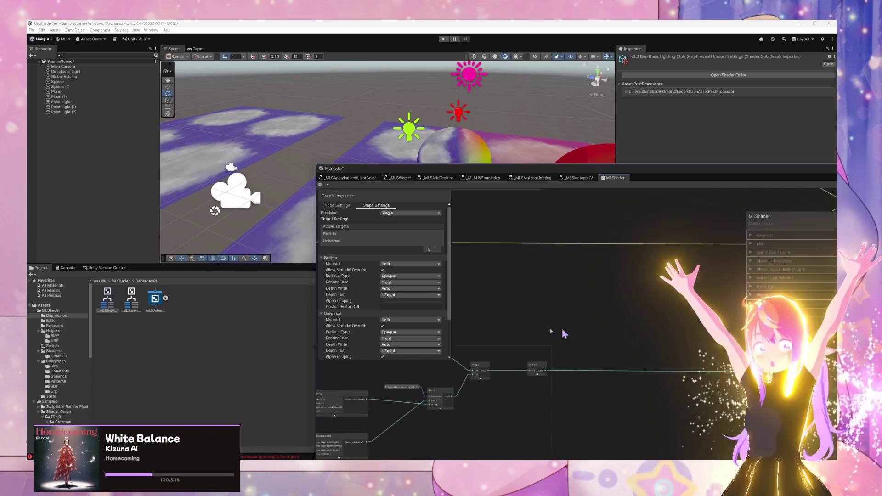
pyautogui.scroll(6, 565, 334)
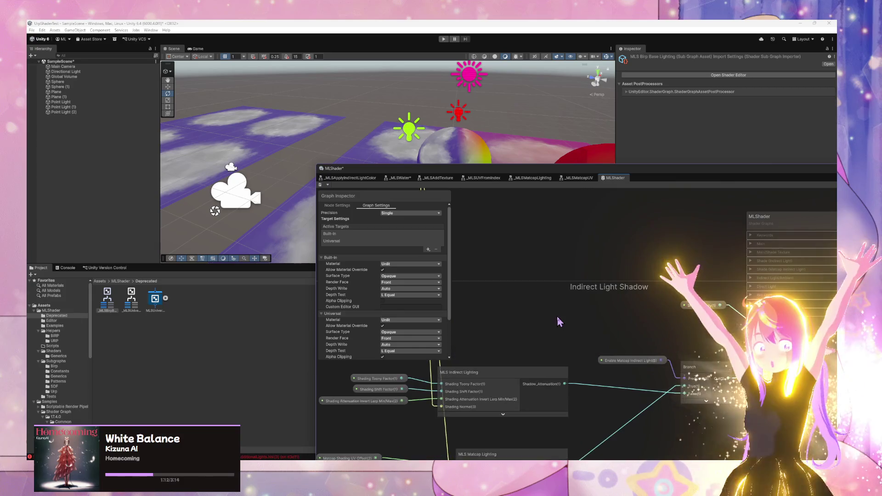
pyautogui.moveTo(560, 322)
pyautogui.mouseDown()
pyautogui.moveTo(648, 268)
pyautogui.moveTo(618, 378)
pyautogui.mouseUp()
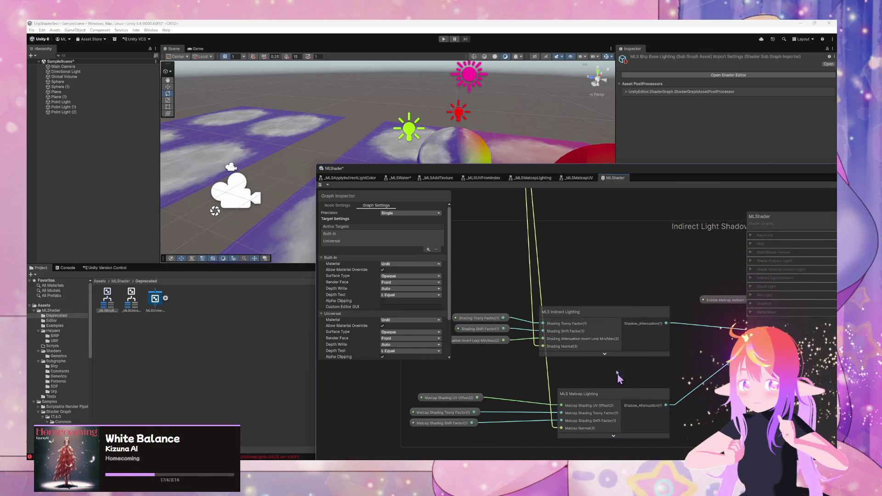
pyautogui.click(597, 316)
# Open the _MLSIndirectLighting sub-graph in its own tab and zoom around its nodes.
pyautogui.doubleClick(566, 306)
pyautogui.scroll(8, 580, 364)
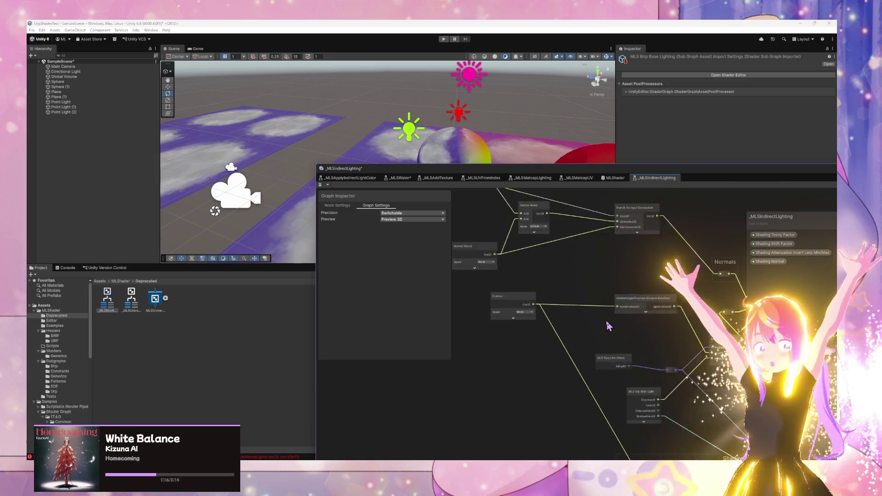
pyautogui.scroll(-5, 580, 364)
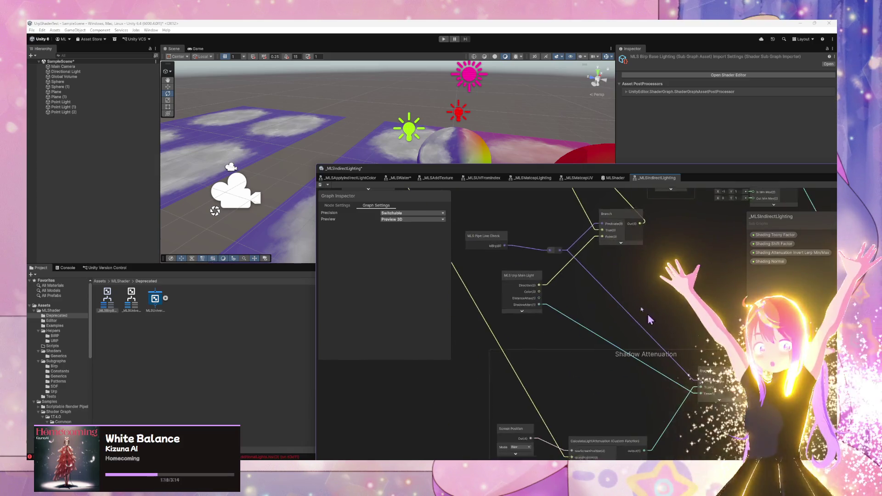
pyautogui.scroll(3, 576, 224)
pyautogui.scroll(-1, 575, 224)
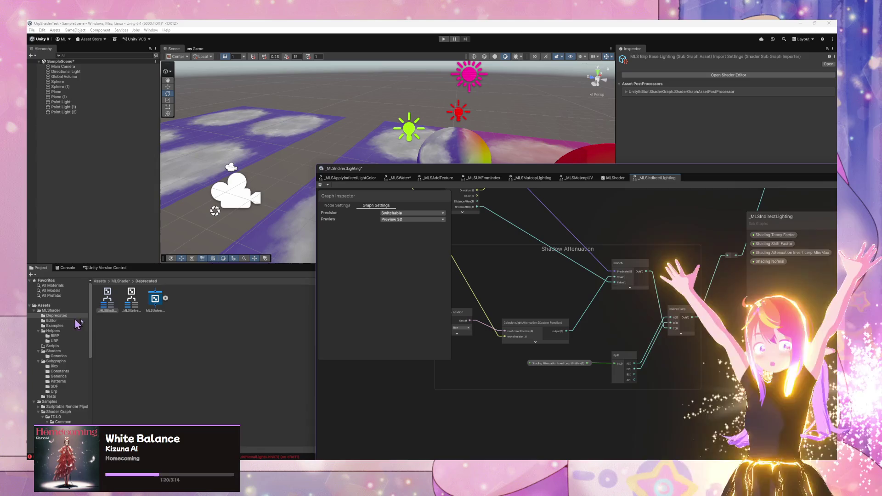
# Browse the Helpers/BIRP folder in the Project window, then reposition the graph window.
pyautogui.click(57, 331)
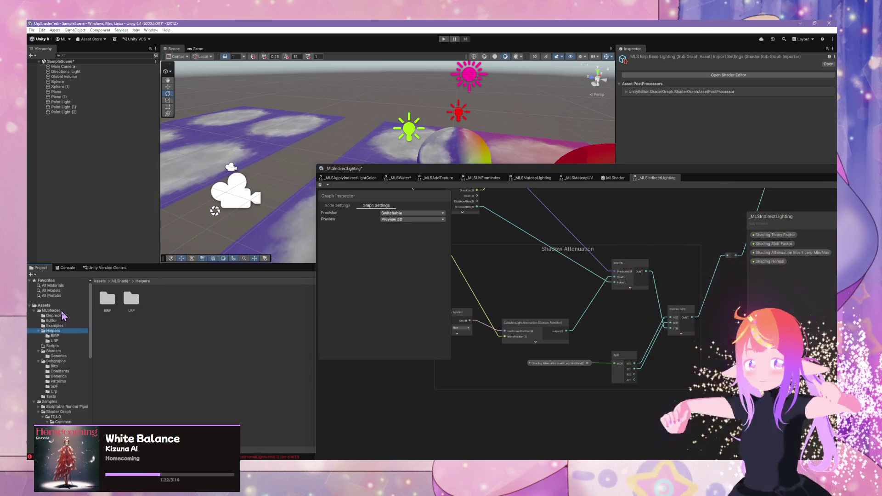
pyautogui.click(73, 336)
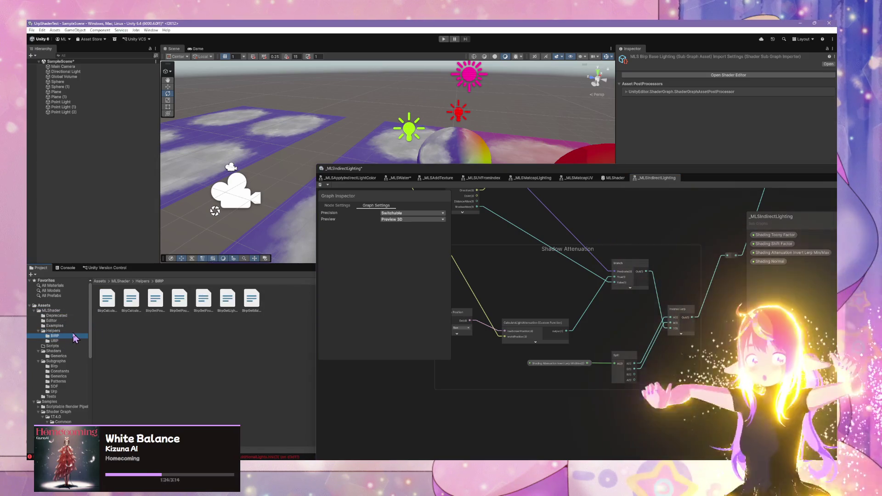
pyautogui.press('Up')
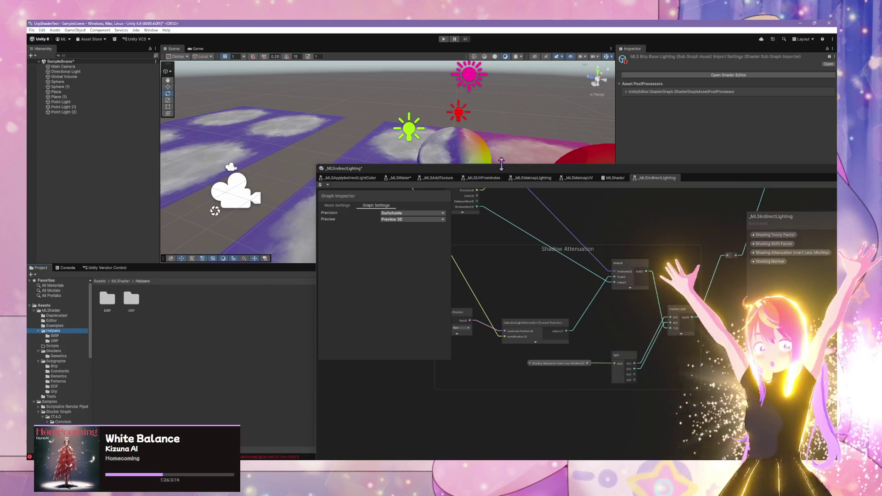
pyautogui.moveTo(496, 175)
pyautogui.mouseDown()
pyautogui.moveTo(457, 195)
pyautogui.moveTo(449, 235)
pyautogui.moveTo(467, 193)
pyautogui.mouseUp()
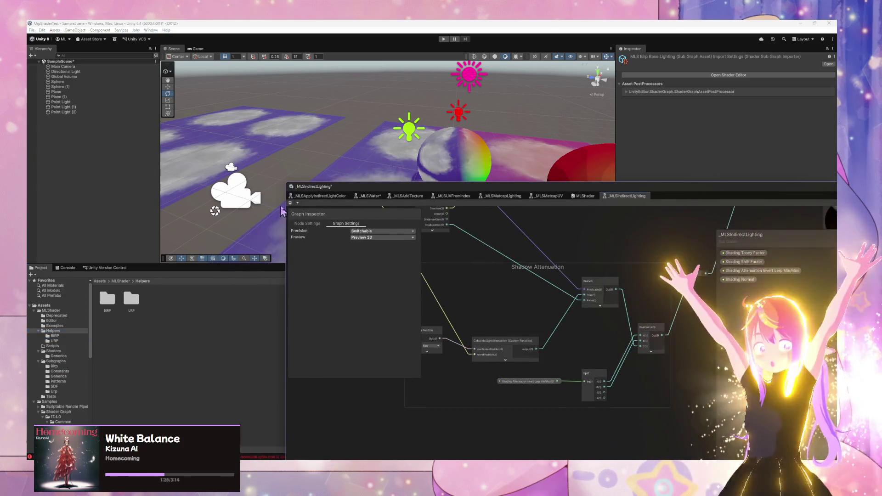
pyautogui.scroll(-3, 453, 263)
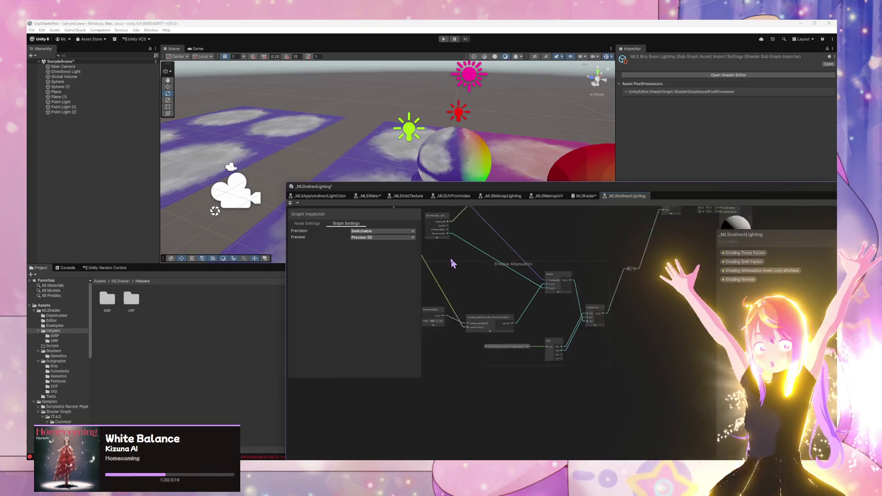
pyautogui.scroll(5, 607, 356)
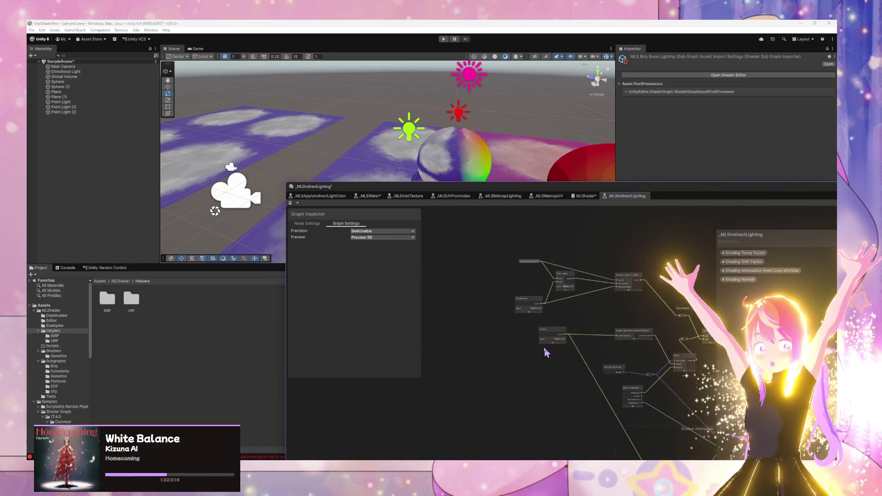
pyautogui.scroll(-2, 547, 349)
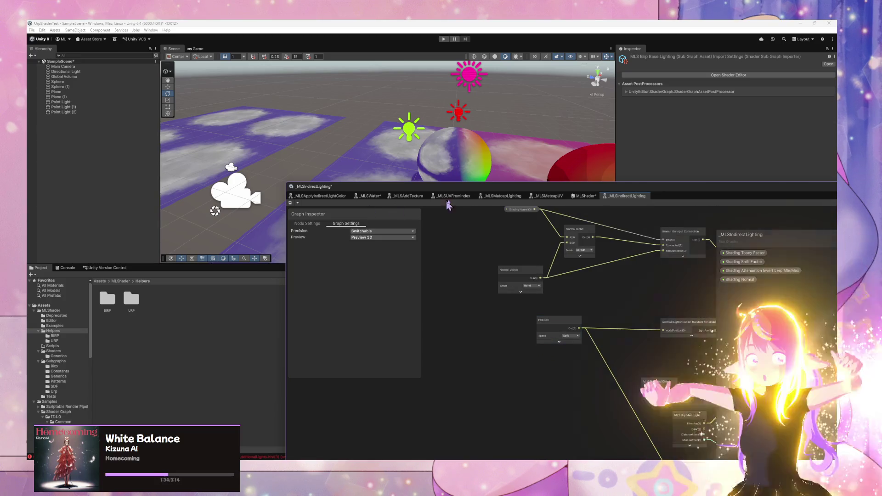
# Make MLShader the first tab again and zoom to its Normal Blend group.
pyautogui.click(584, 196)
pyautogui.moveTo(584, 196)
pyautogui.mouseDown()
pyautogui.moveTo(473, 211)
pyautogui.moveTo(276, 208)
pyautogui.moveTo(470, 285)
pyautogui.moveTo(393, 230)
pyautogui.moveTo(484, 272)
pyautogui.mouseUp()
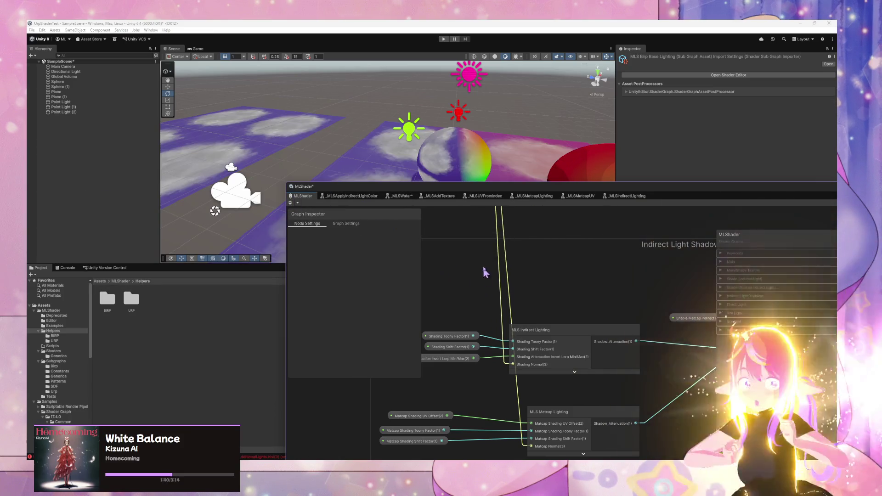
pyautogui.scroll(-5, 484, 272)
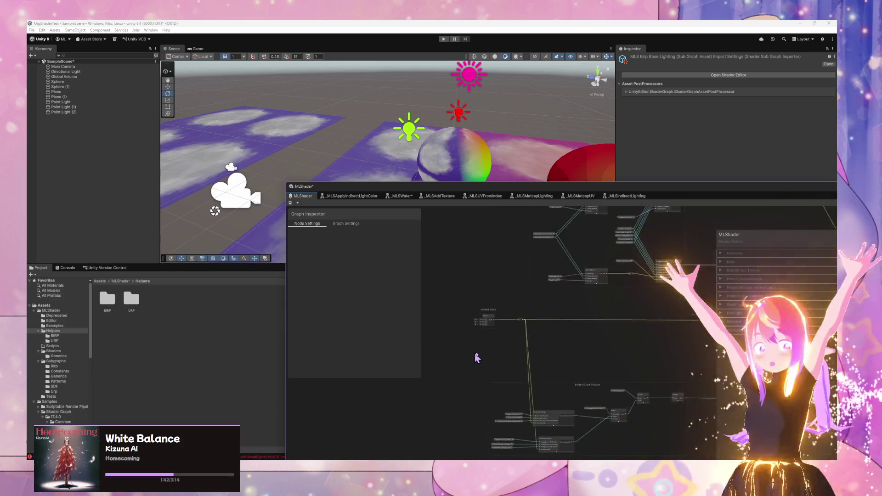
pyautogui.scroll(3, 477, 358)
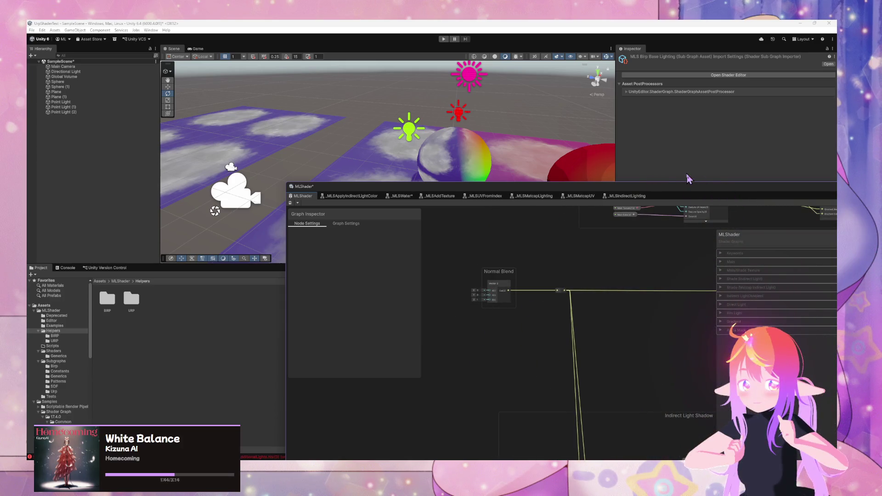
pyautogui.moveTo(675, 197)
pyautogui.mouseDown()
pyautogui.moveTo(551, 191)
pyautogui.moveTo(478, 161)
pyautogui.mouseUp()
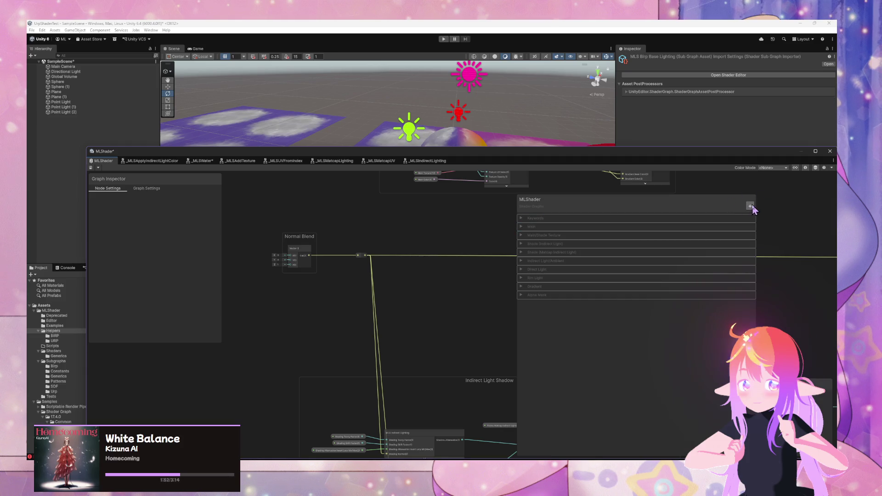
# Create a blackboard category named 'Normal' and drag it above Indirect Light (Ambient).
pyautogui.click(750, 206)
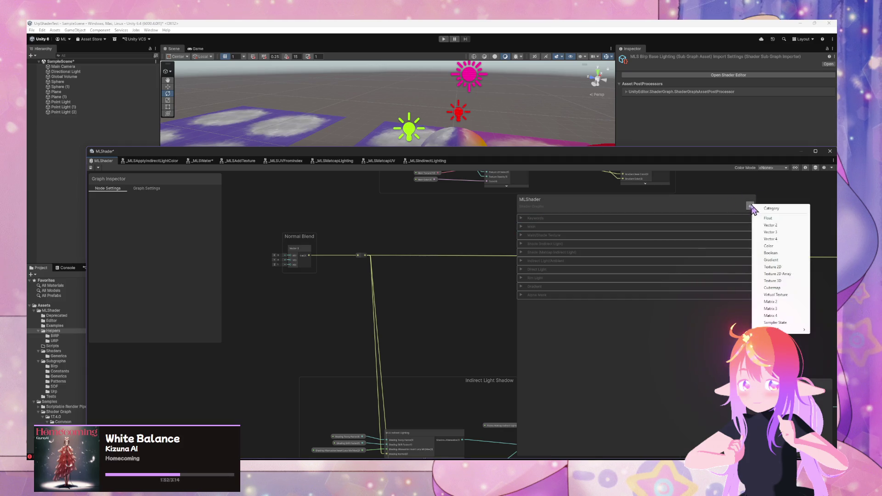
pyautogui.click(776, 209)
pyautogui.write('Norma')
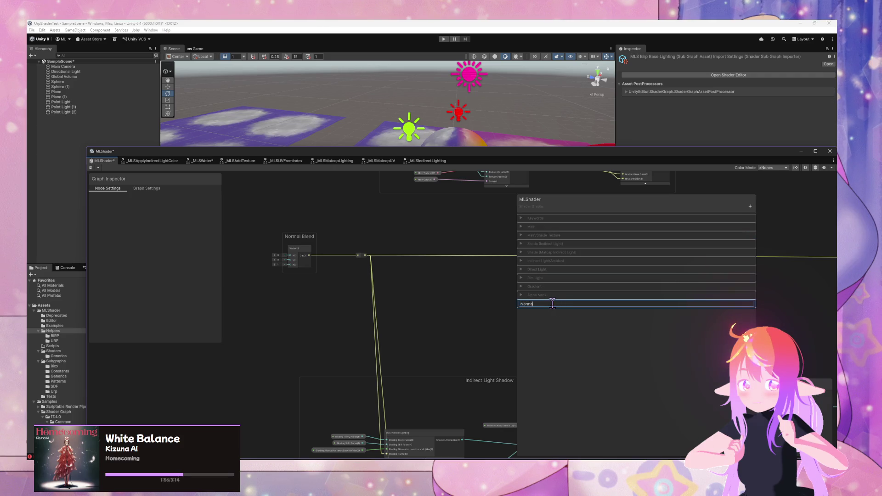
pyautogui.write('l')
pyautogui.press('Return')
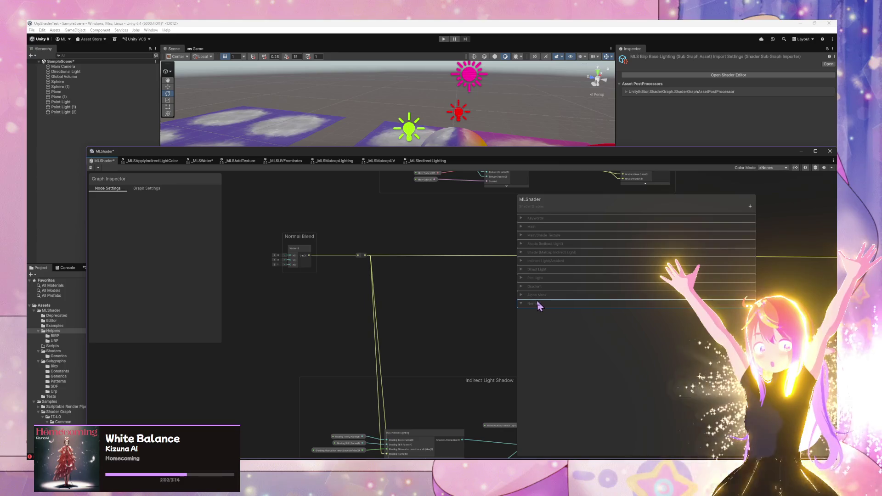
pyautogui.moveTo(537, 312); pyautogui.dragTo(545, 258)
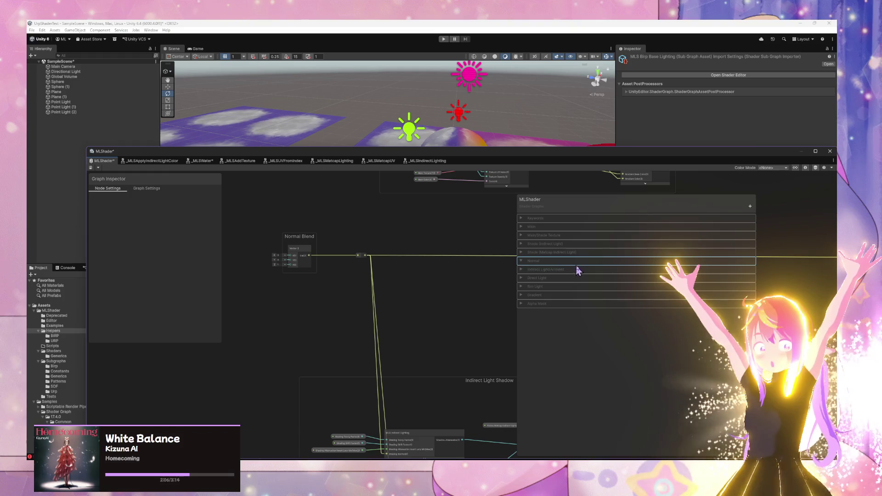
pyautogui.scroll(-5, 392, 380)
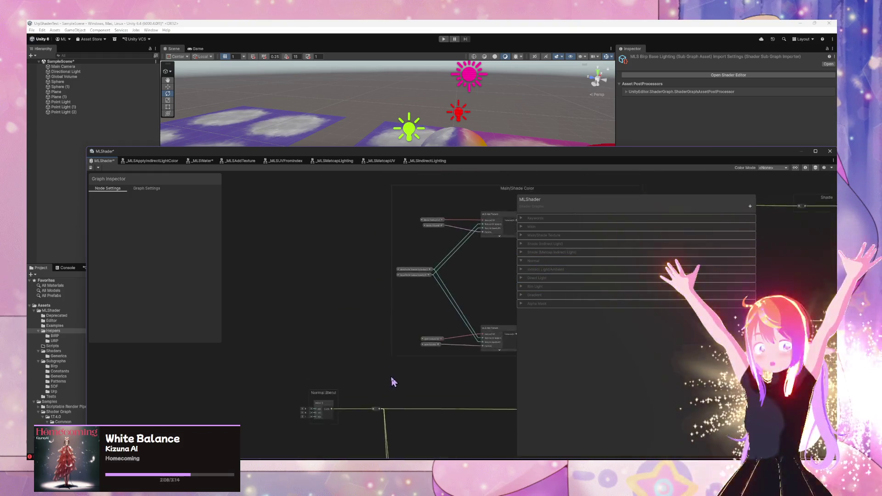
pyautogui.scroll(5, 391, 312)
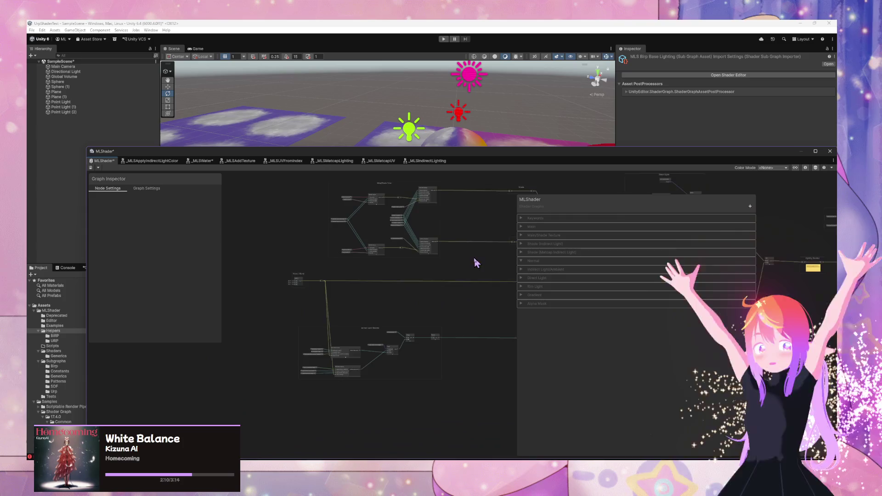
pyautogui.scroll(3, 350, 296)
# With the Normal category selected, add a new Texture 2D property to it.
pyautogui.click(534, 262)
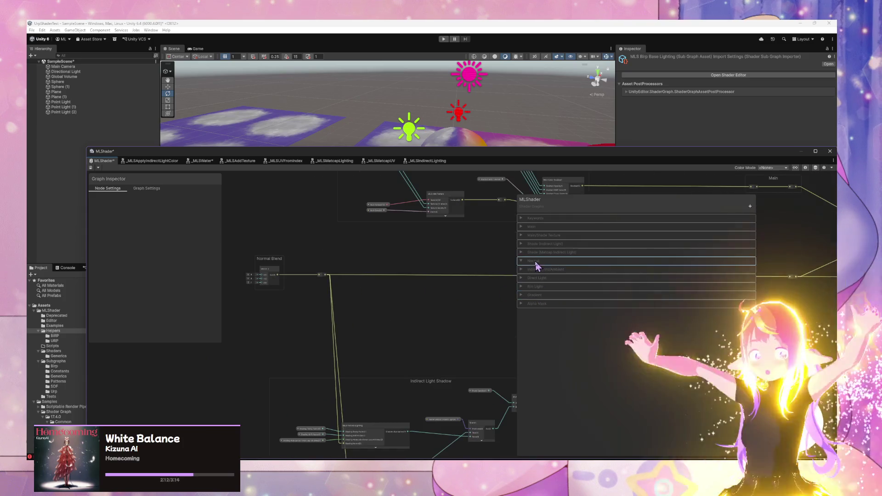
pyautogui.click(534, 262)
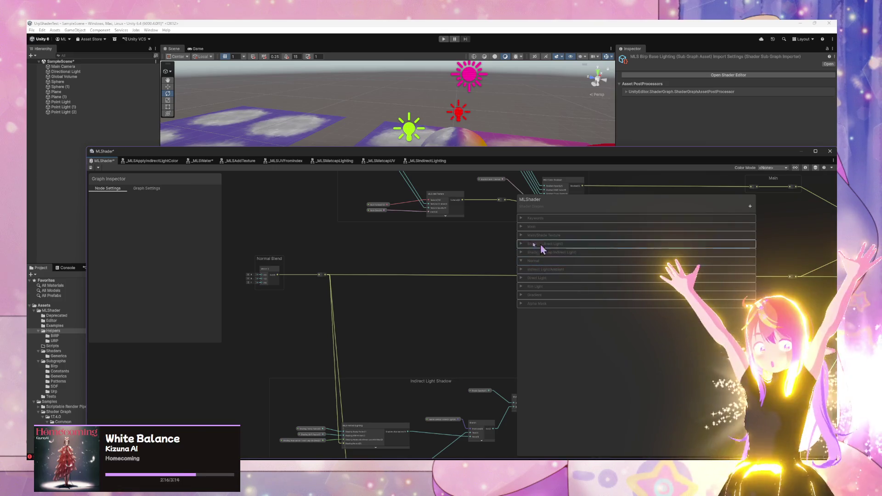
pyautogui.click(751, 206)
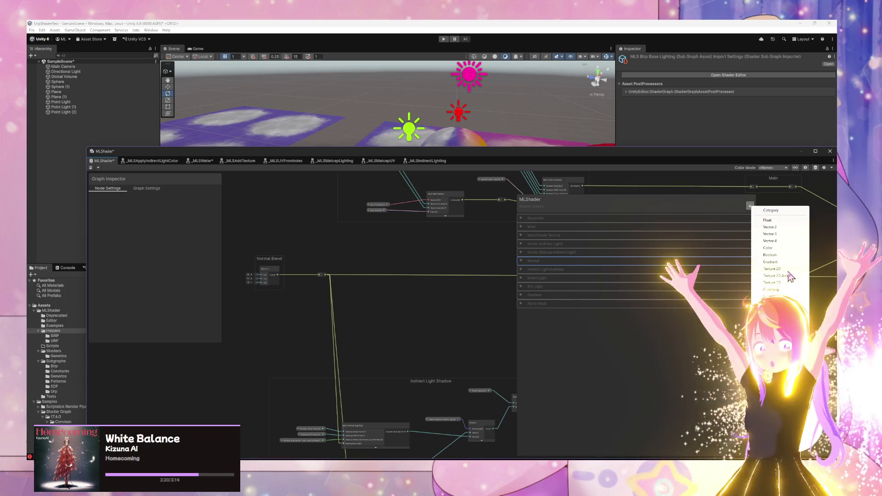
pyautogui.click(786, 269)
pyautogui.write('Normal Texture')
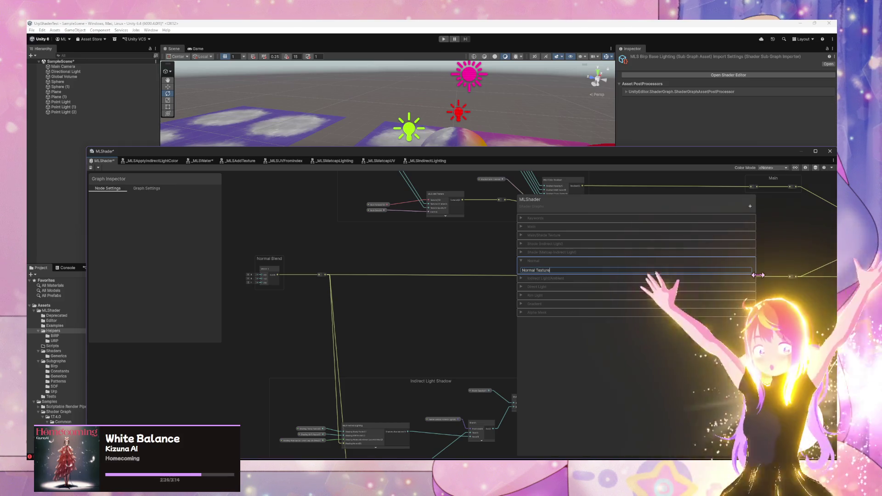
# Name the property 'Normal Texture', set its Mode to Normal Map, and enable Use Tiling and Offset.
pyautogui.press('Return')
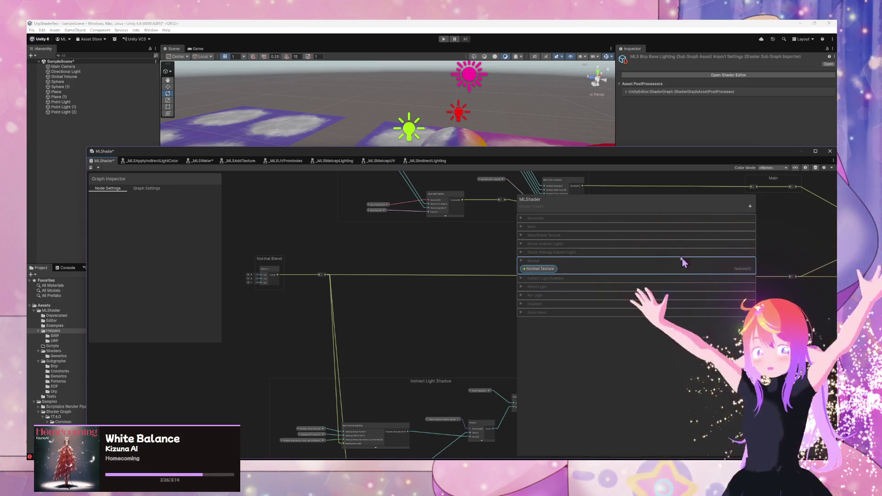
pyautogui.click(542, 270)
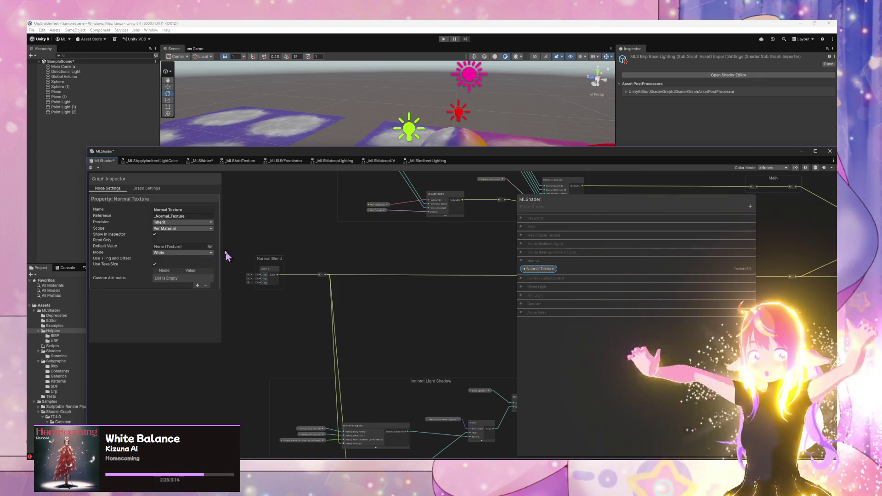
pyautogui.click(184, 252)
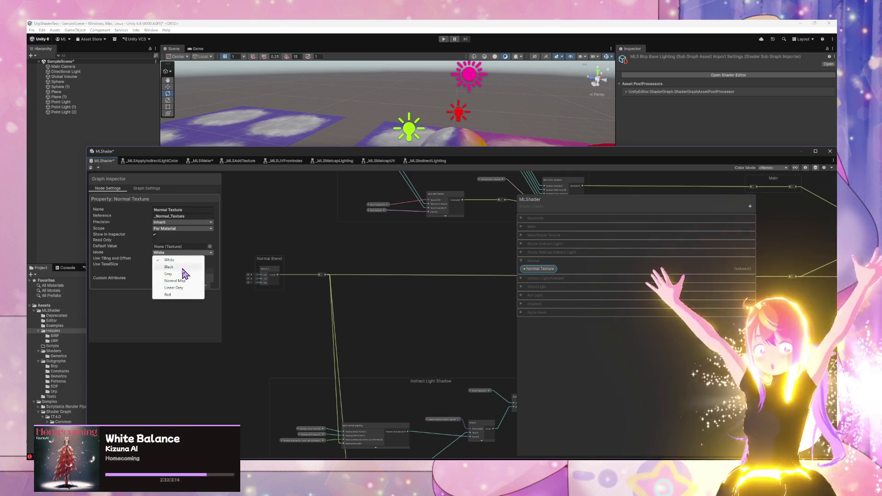
pyautogui.click(177, 281)
pyautogui.moveTo(292, 278); pyautogui.dragTo(350, 281)
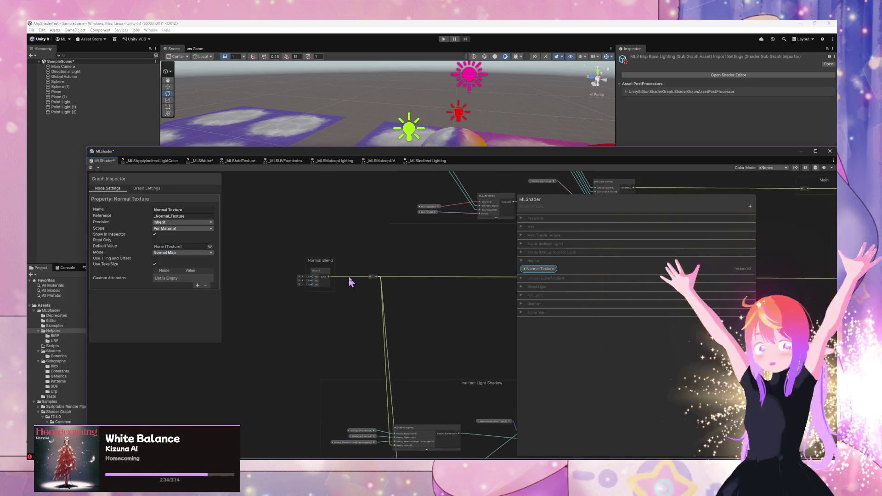
pyautogui.scroll(2, 266, 272)
pyautogui.click(154, 259)
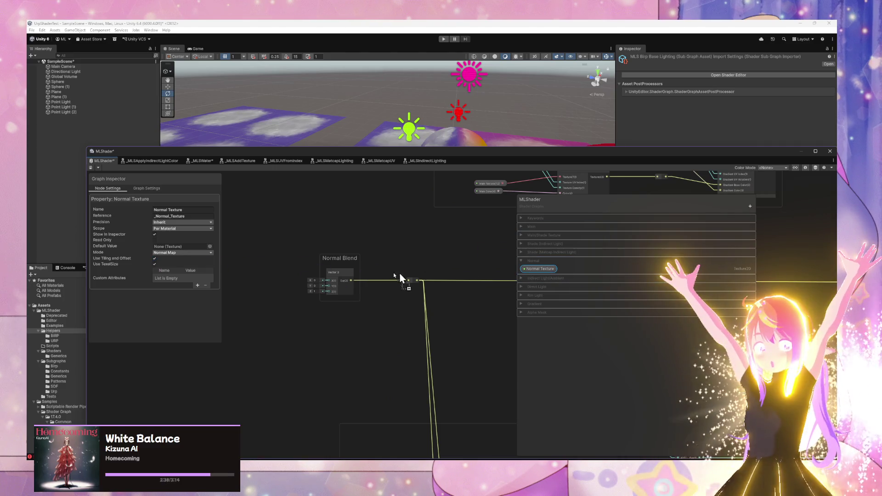
# Drop Normal Texture onto the graph, delete the Vector 3 node, and place Normal Texture inside Normal Blend.
pyautogui.moveTo(267, 280); pyautogui.dragTo(267, 281)
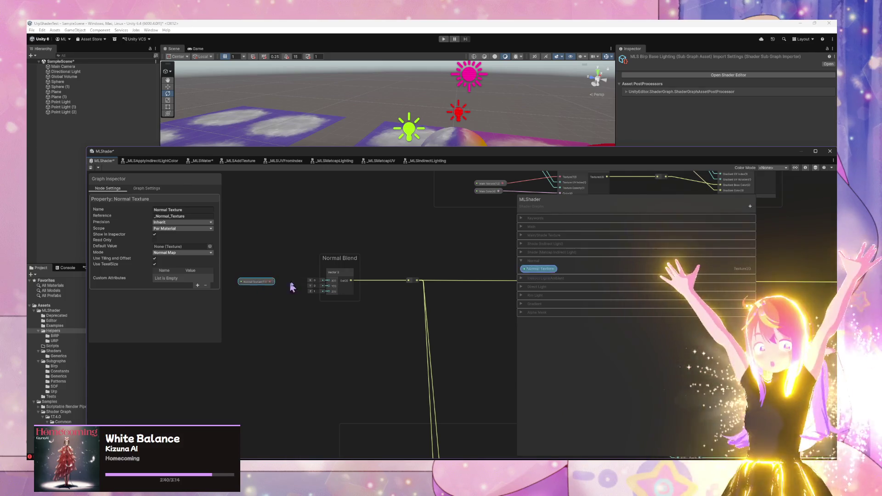
pyautogui.click(333, 276)
pyautogui.press('Delete')
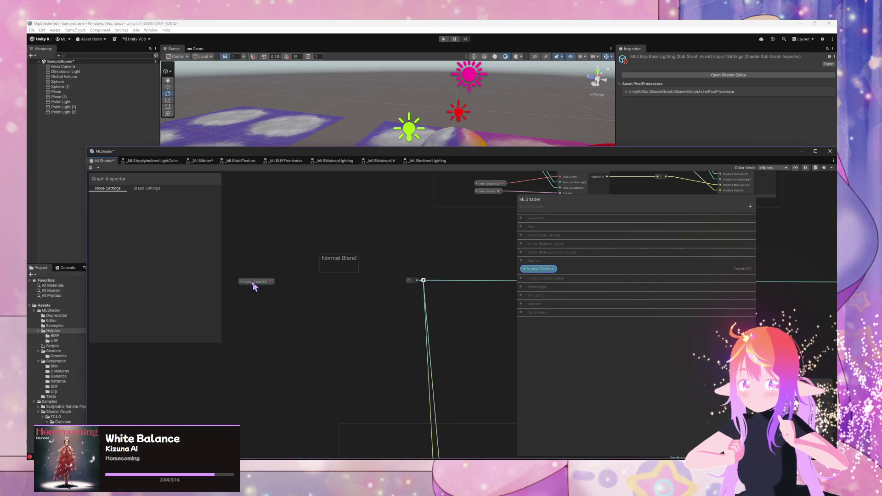
pyautogui.moveTo(256, 281)
pyautogui.mouseDown()
pyautogui.moveTo(353, 266)
pyautogui.moveTo(299, 287)
pyautogui.moveTo(320, 284)
pyautogui.mouseUp()
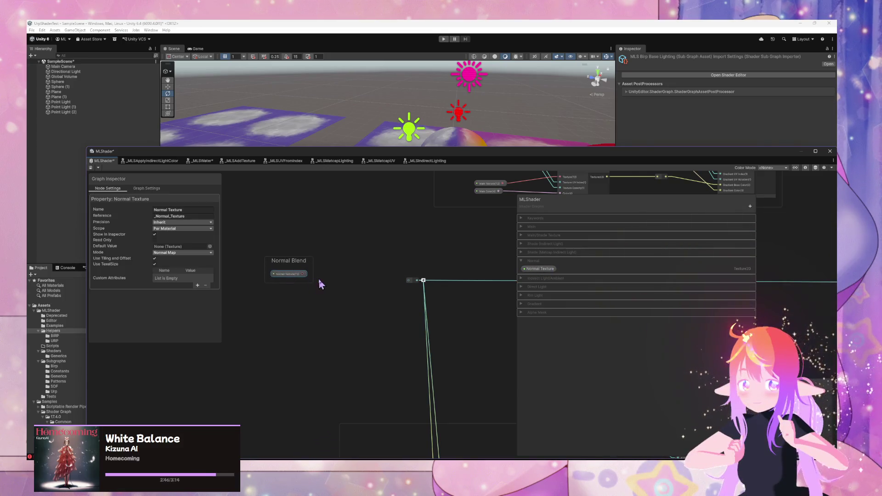
pyautogui.click(465, 231)
pyautogui.scroll(-2, 465, 231)
pyautogui.moveTo(465, 230)
pyautogui.mouseDown()
pyautogui.moveTo(376, 335)
pyautogui.moveTo(314, 378)
pyautogui.mouseUp()
pyautogui.scroll(3, 404, 345)
pyautogui.moveTo(360, 338); pyautogui.dragTo(406, 282)
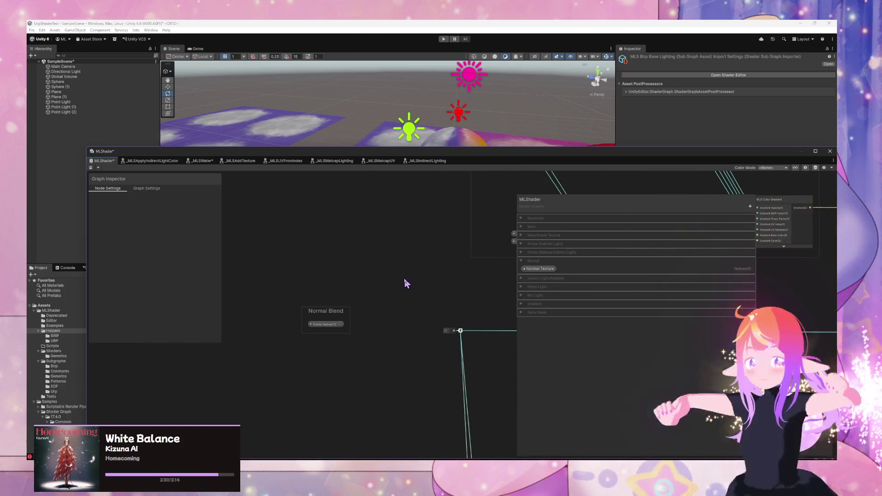
pyautogui.press('space')
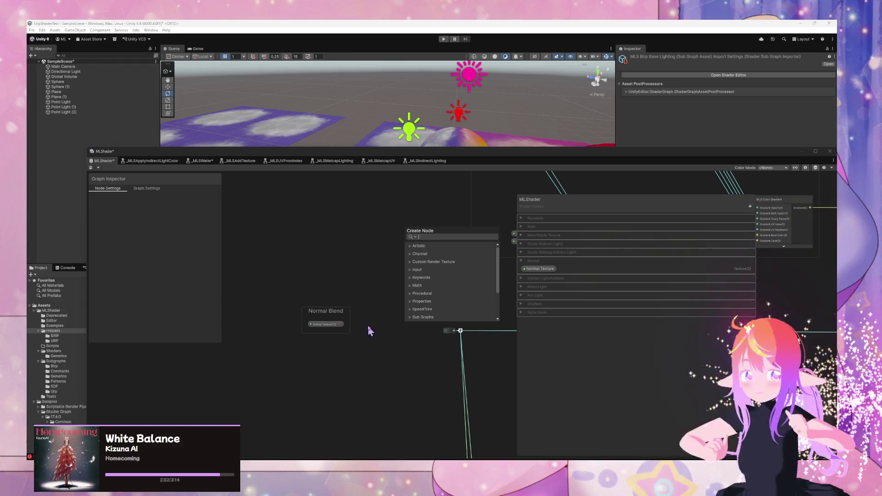
# Try starting a new node from the Normal Texture output, then cancel the unfinished connection.
pyautogui.click(360, 325)
pyautogui.moveTo(340, 325); pyautogui.dragTo(415, 325)
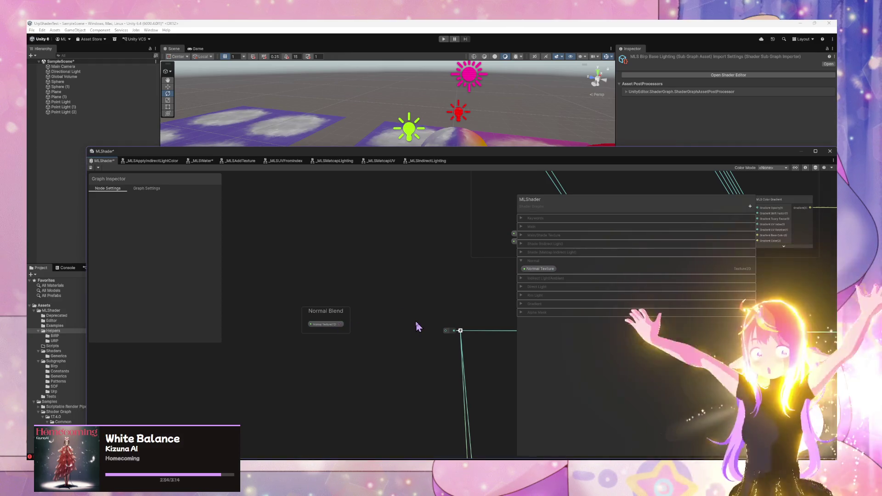
pyautogui.click(367, 319)
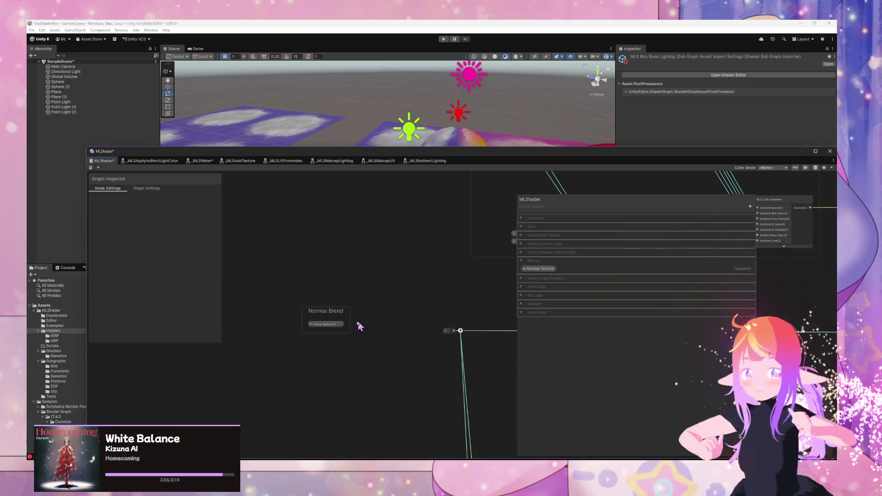
pyautogui.moveTo(406, 330); pyautogui.dragTo(449, 326)
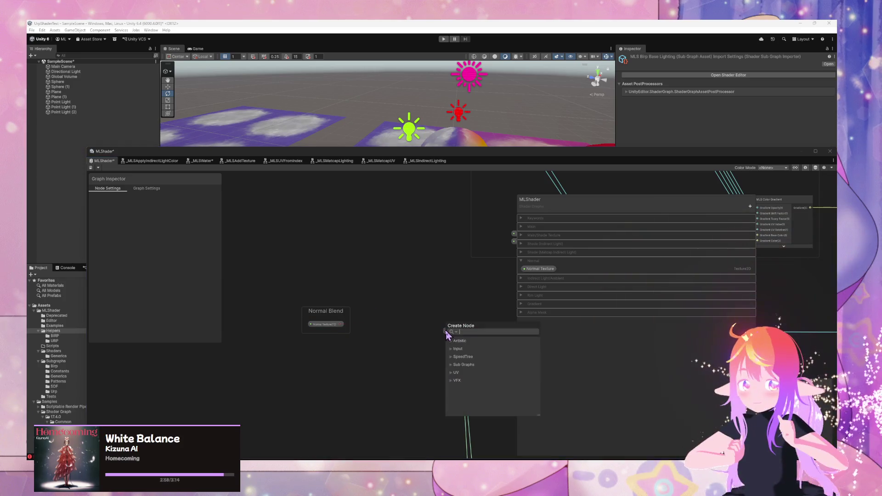
pyautogui.click(445, 329)
# Add a Sample Texture 2D node, collapse its preview, and move it into the Normal Blend group.
pyautogui.click(326, 324)
pyautogui.press('space')
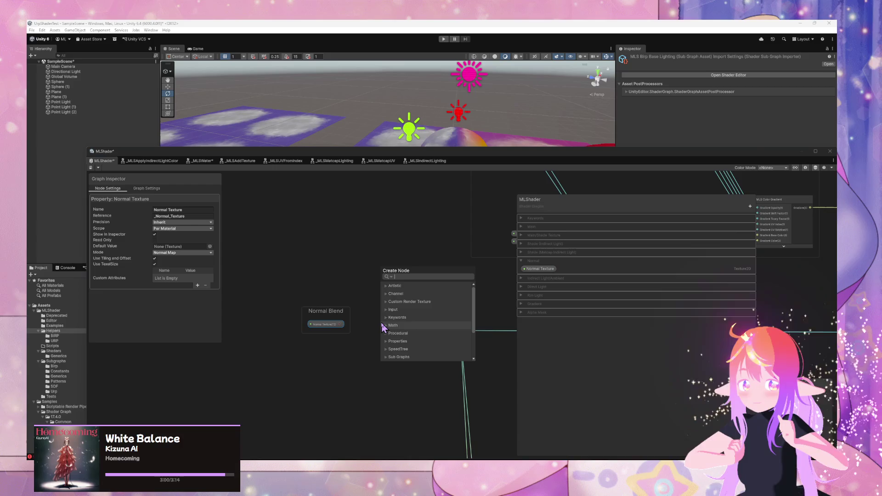
pyautogui.write('sample n')
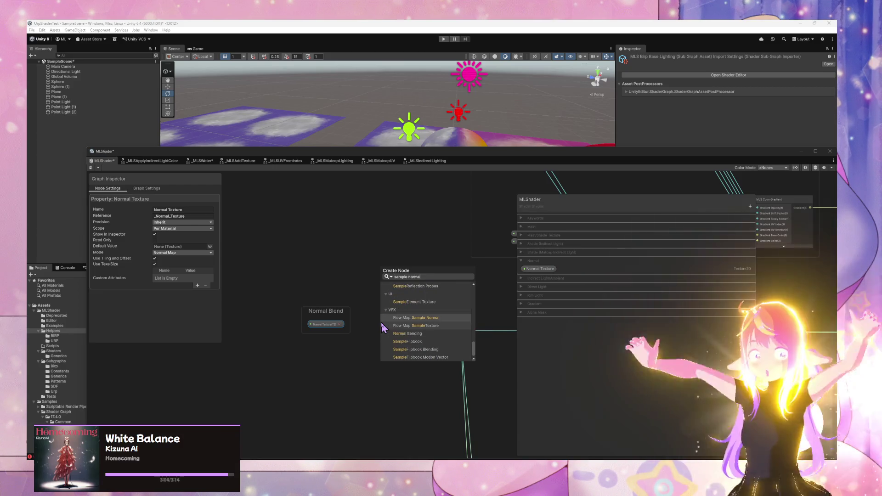
pyautogui.write('ormal')
pyautogui.hotkey('ctrl', 'a')
pyautogui.press('BackSpace')
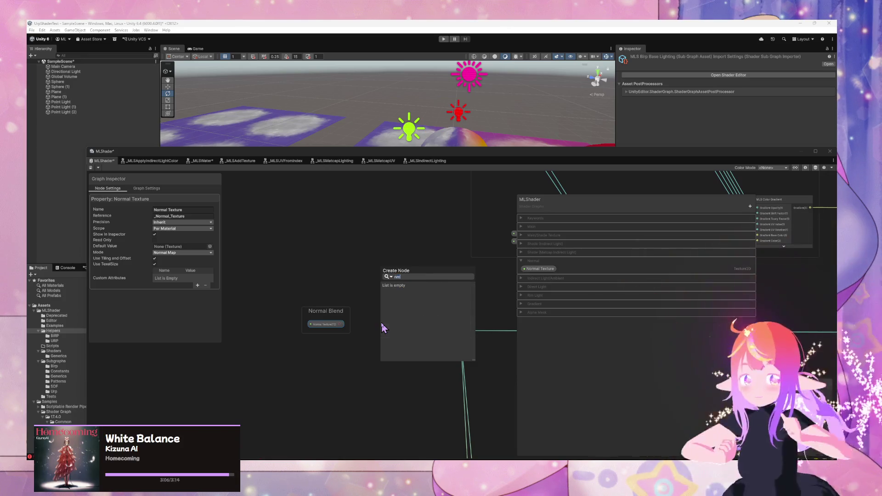
pyautogui.write('texc')
pyautogui.press('BackSpace')
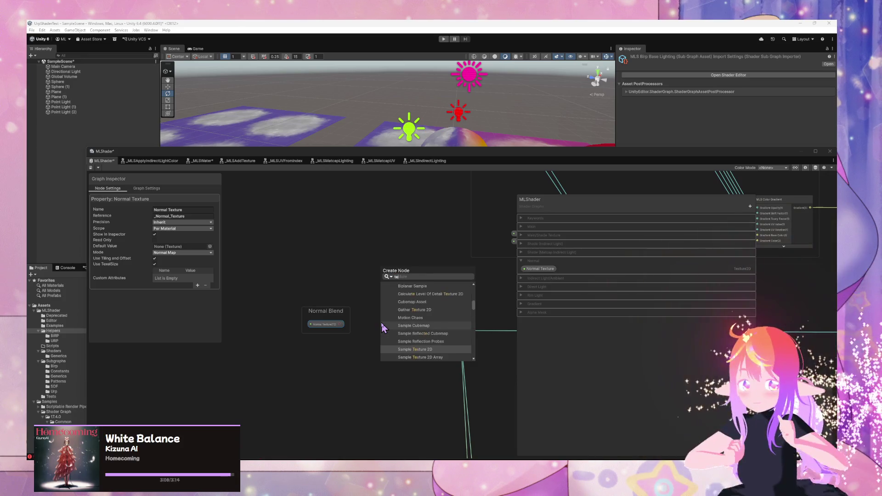
pyautogui.write('tu')
pyautogui.press('BackSpace')
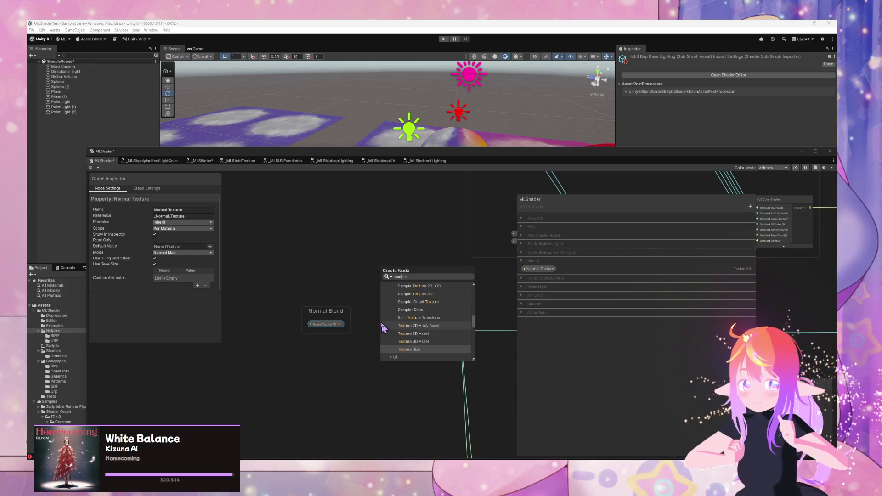
pyautogui.write('ure2')
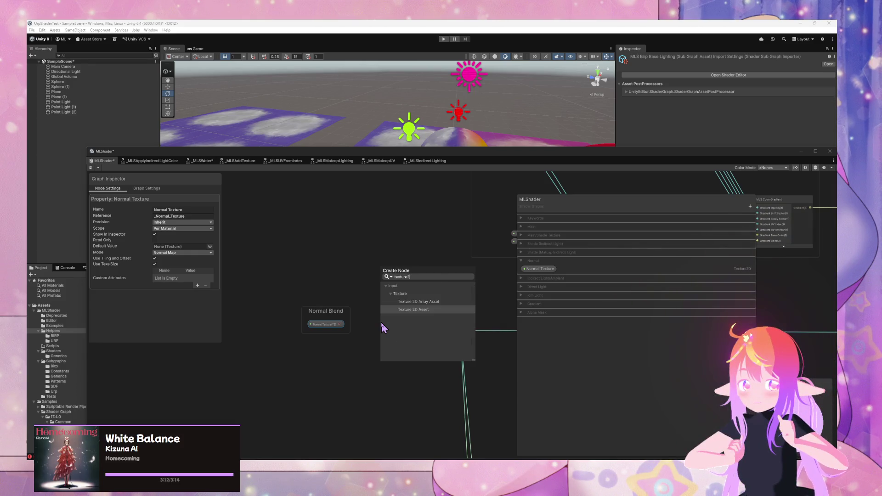
pyautogui.press('BackSpace')
pyautogui.press('Up')
pyautogui.press('Up')
pyautogui.press('Up')
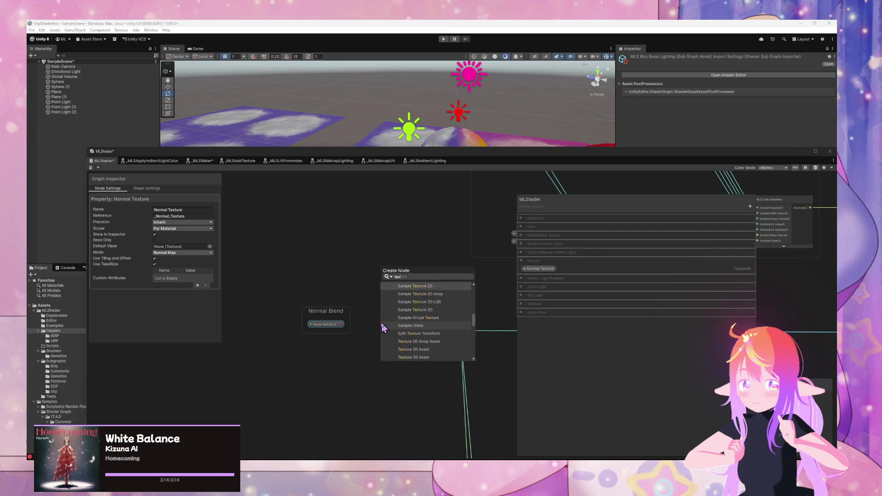
pyautogui.press('Return')
pyautogui.click(405, 386)
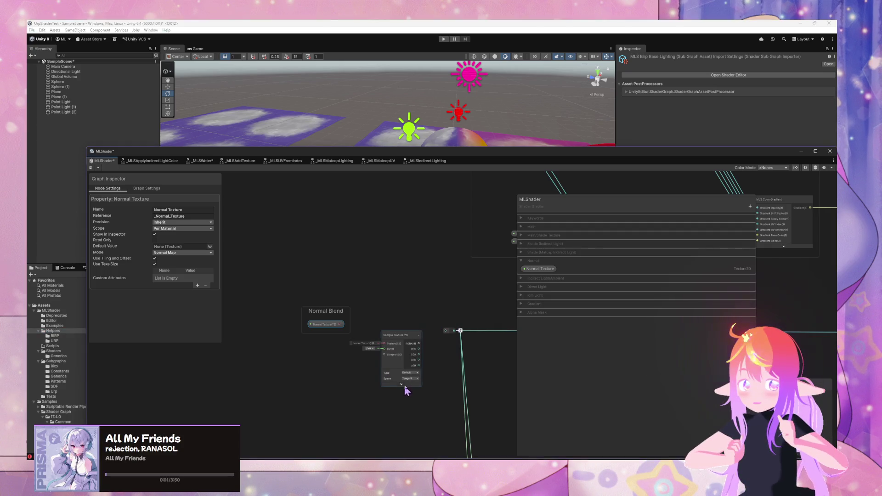
pyautogui.moveTo(395, 341)
pyautogui.mouseDown()
pyautogui.moveTo(345, 325)
pyautogui.moveTo(391, 319)
pyautogui.moveTo(315, 321)
pyautogui.mouseUp()
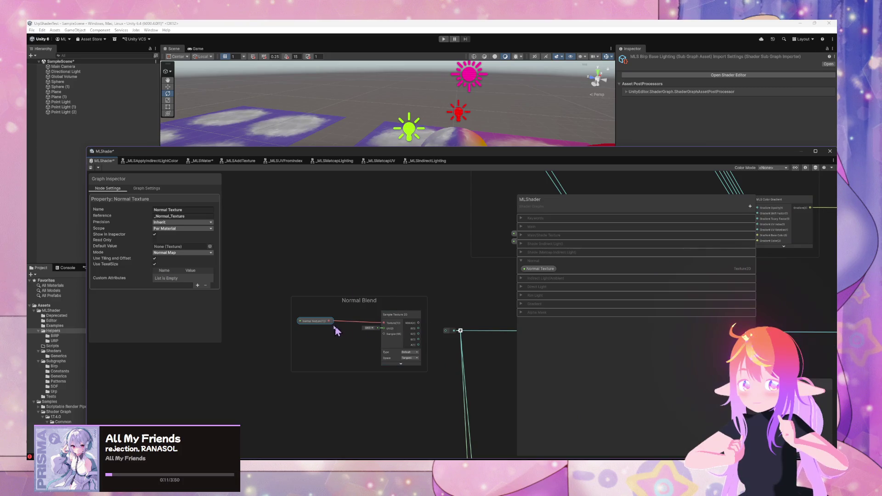
# Nudge Normal Texture left and add a Split Texture Transform node via a 'split' search.
pyautogui.moveTo(317, 322); pyautogui.dragTo(300, 325)
pyautogui.press('space')
pyautogui.write('spl')
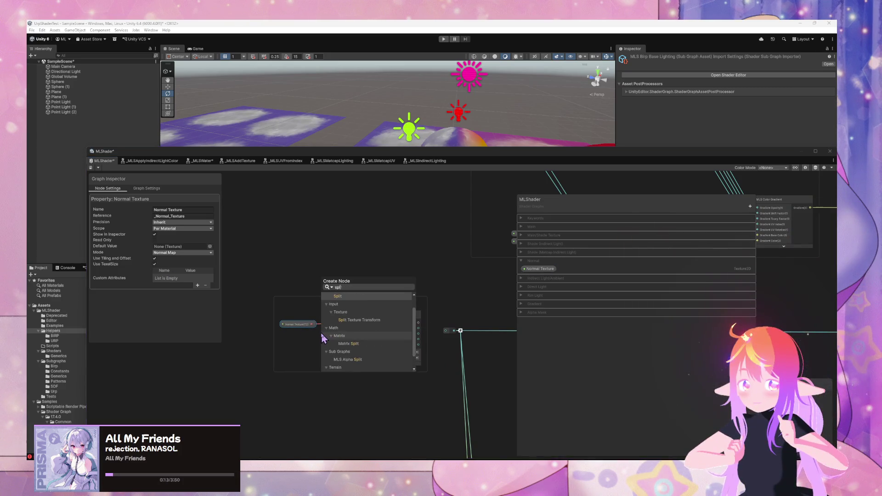
pyautogui.press('BackSpace')
pyautogui.press('BackSpace')
pyautogui.press('BackSpace')
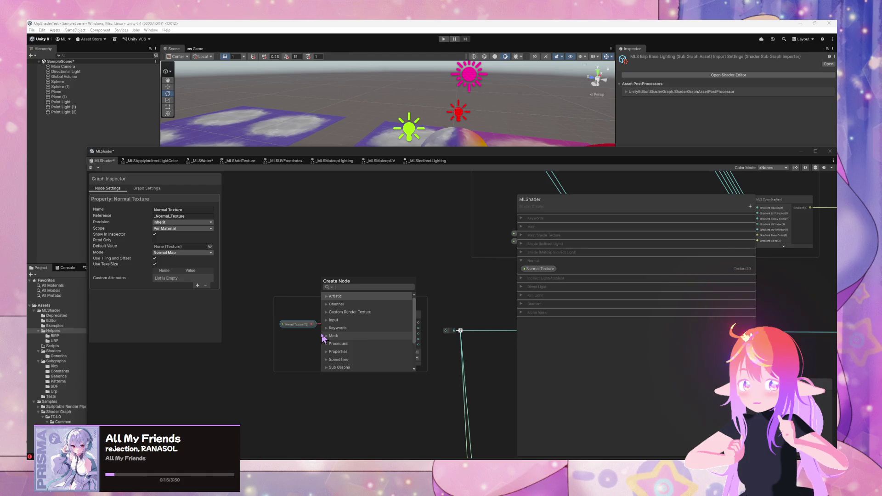
pyautogui.write('split')
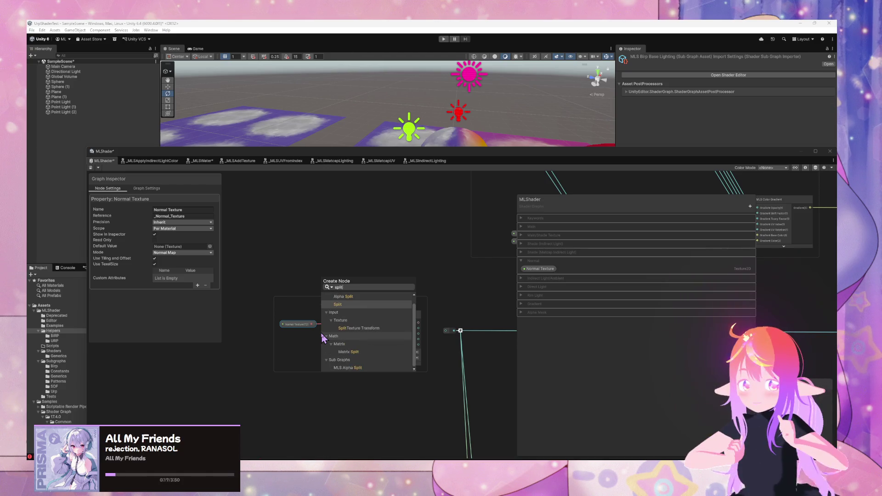
pyautogui.press('Down')
pyautogui.press('Down')
pyautogui.press('Down')
pyautogui.press('Return')
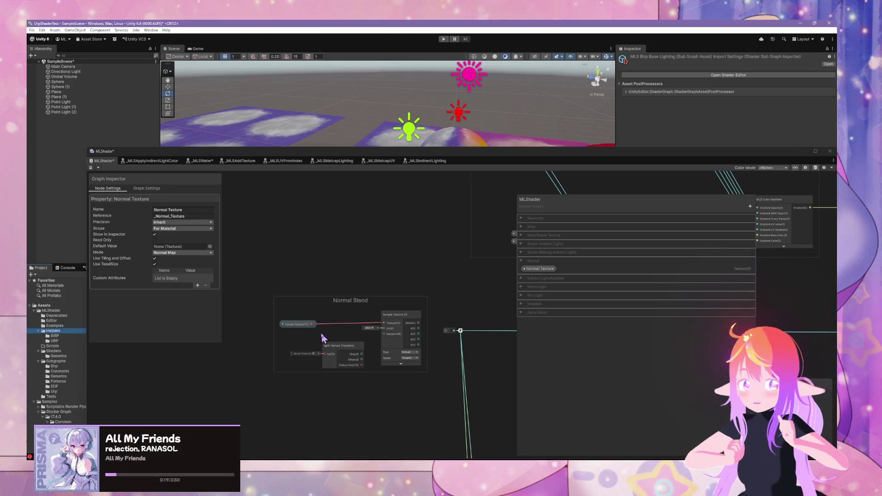
# Wire Normal Texture into Split Texture Transform and its Texture Only output into Sample Texture 2D.
pyautogui.click(316, 330)
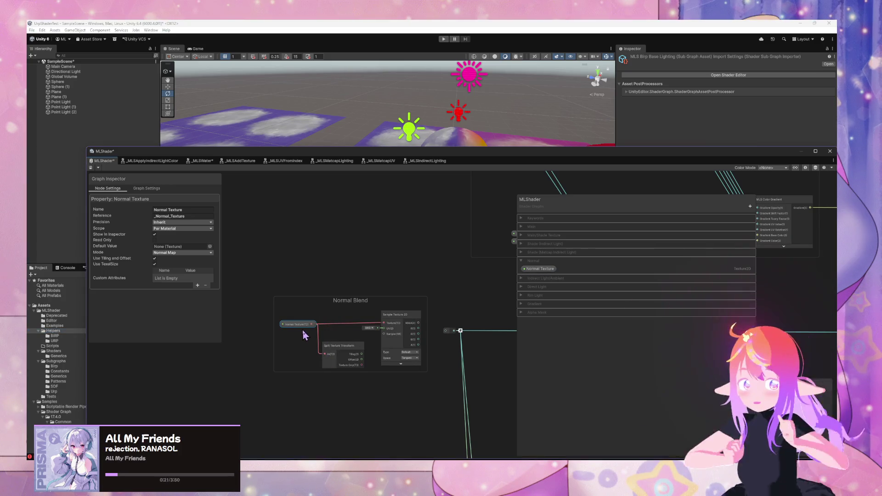
pyautogui.click(302, 336)
pyautogui.click(294, 325)
pyautogui.moveTo(294, 325); pyautogui.dragTo(266, 329)
pyautogui.moveTo(349, 352)
pyautogui.mouseDown()
pyautogui.moveTo(332, 335)
pyautogui.moveTo(343, 346)
pyautogui.moveTo(383, 323)
pyautogui.mouseUp()
pyautogui.moveTo(332, 337); pyautogui.dragTo(327, 327)
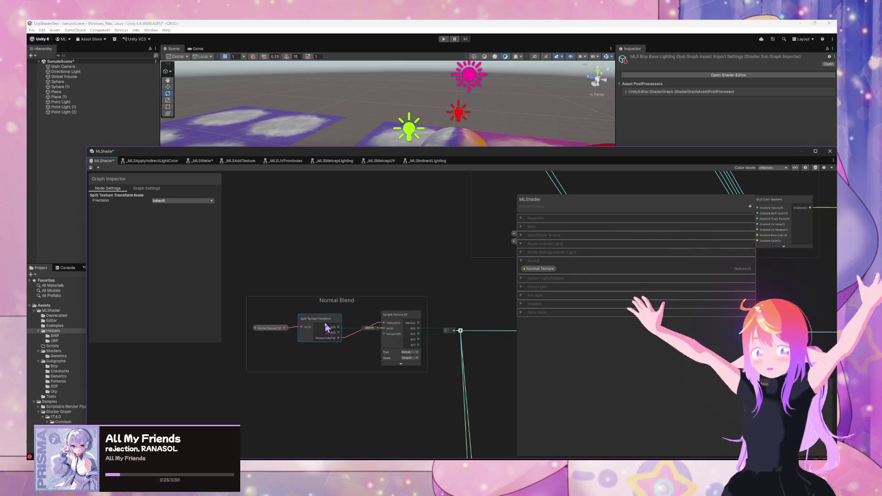
pyautogui.moveTo(271, 328); pyautogui.dragTo(230, 330)
pyautogui.moveTo(321, 319); pyautogui.dragTo(298, 319)
# Add a Tiling And Offset node via an 'offs' search and collapse its preview.
pyautogui.click(402, 270)
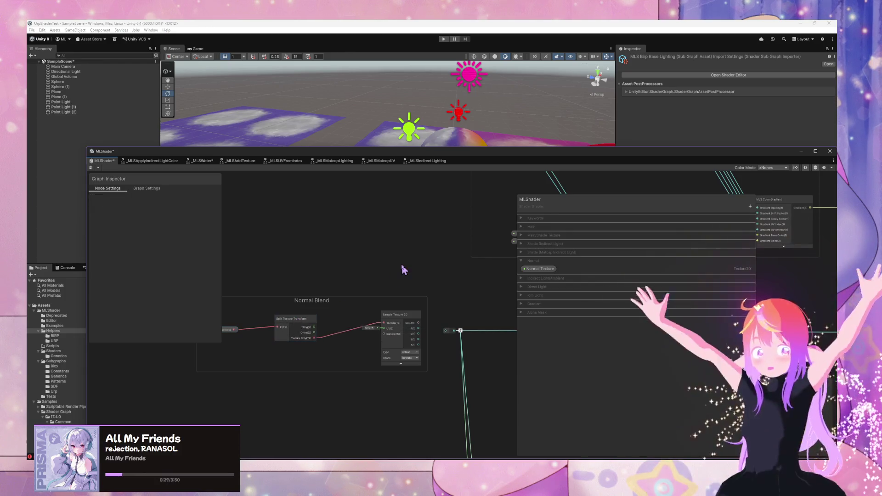
pyautogui.press('space')
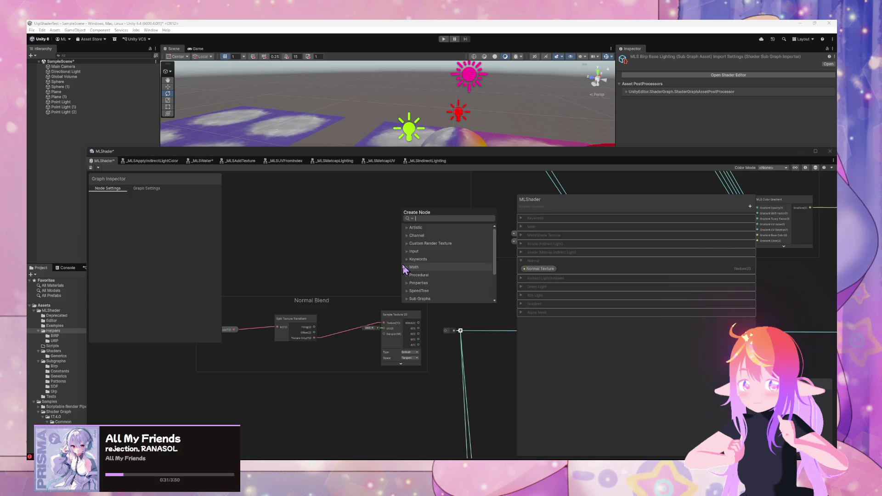
pyautogui.write('offs')
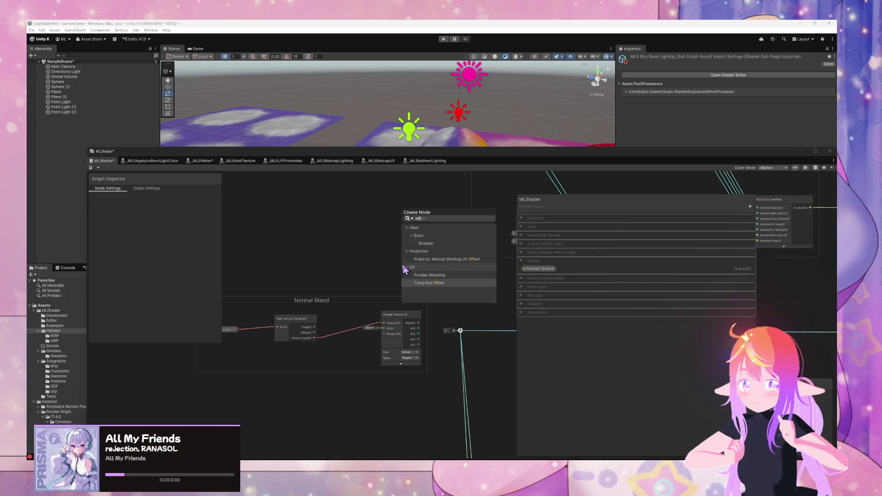
pyautogui.press('Return')
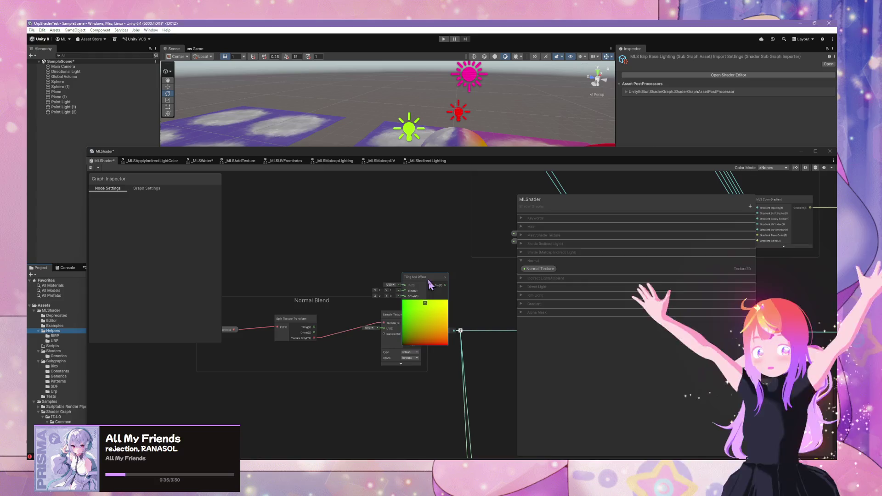
pyautogui.moveTo(431, 285); pyautogui.dragTo(350, 305)
pyautogui.click(344, 324)
# Arrange the nodes and connect Split Texture Transform's tiling and offset into Tiling And Offset.
pyautogui.moveTo(292, 324); pyautogui.dragTo(205, 329)
pyautogui.moveTo(274, 319); pyautogui.dragTo(258, 319)
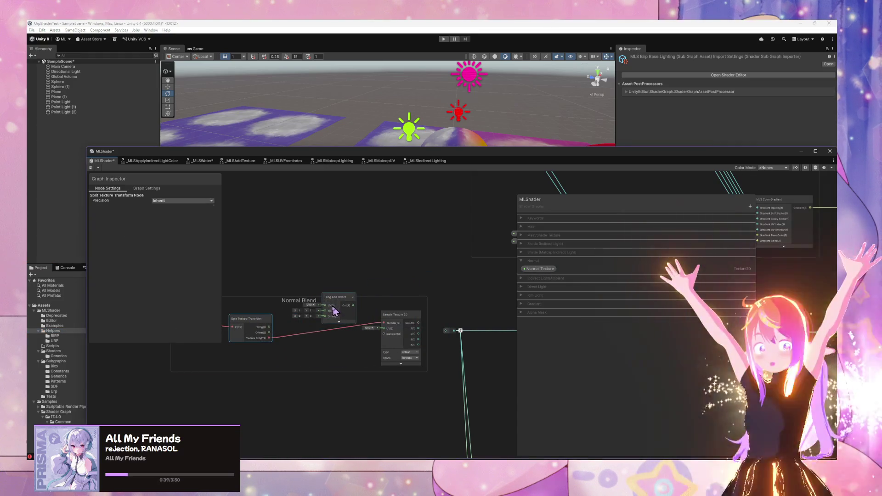
pyautogui.moveTo(334, 311); pyautogui.dragTo(329, 320)
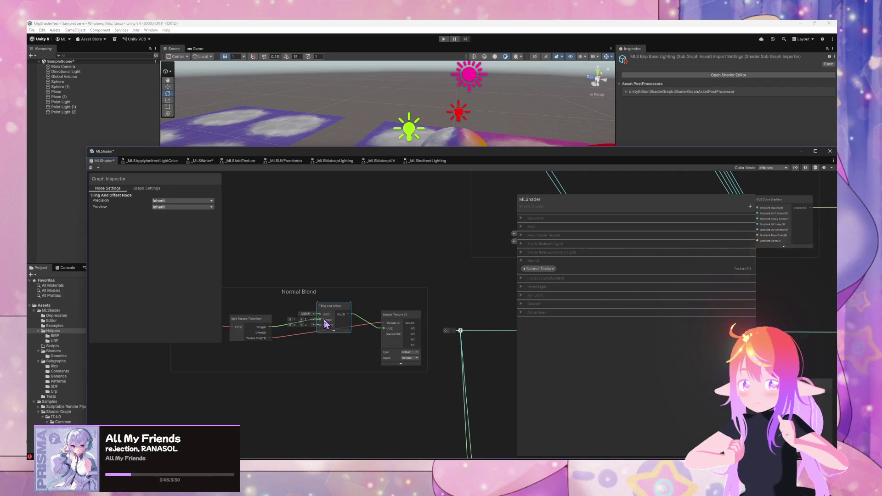
pyautogui.moveTo(320, 327); pyautogui.dragTo(311, 327)
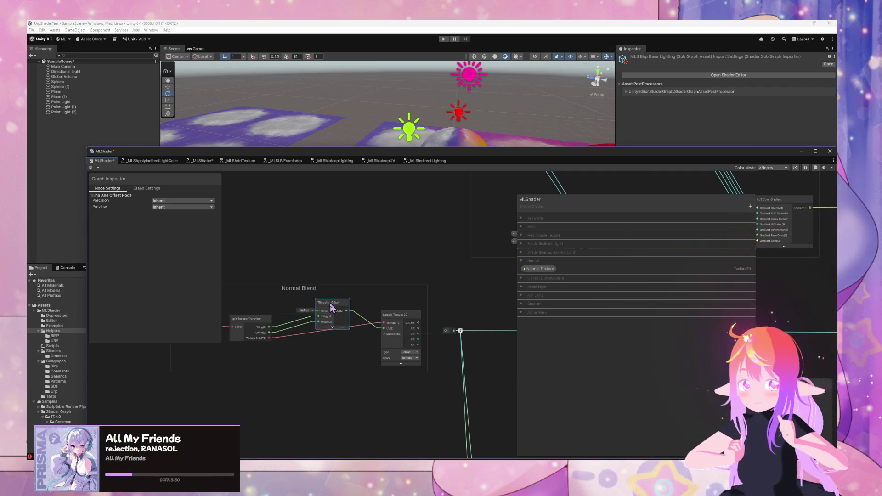
pyautogui.moveTo(251, 328); pyautogui.dragTo(325, 327)
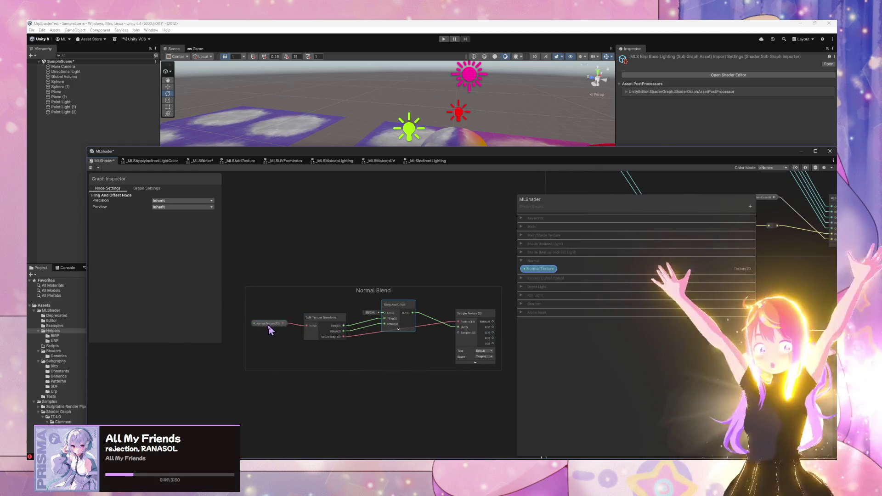
# Duplicate Main/Shade Texture UV Index, move the copy into Normal, and rename it 'Normal Texture UV Index'.
pyautogui.moveTo(270, 324); pyautogui.dragTo(261, 323)
pyautogui.click(522, 236)
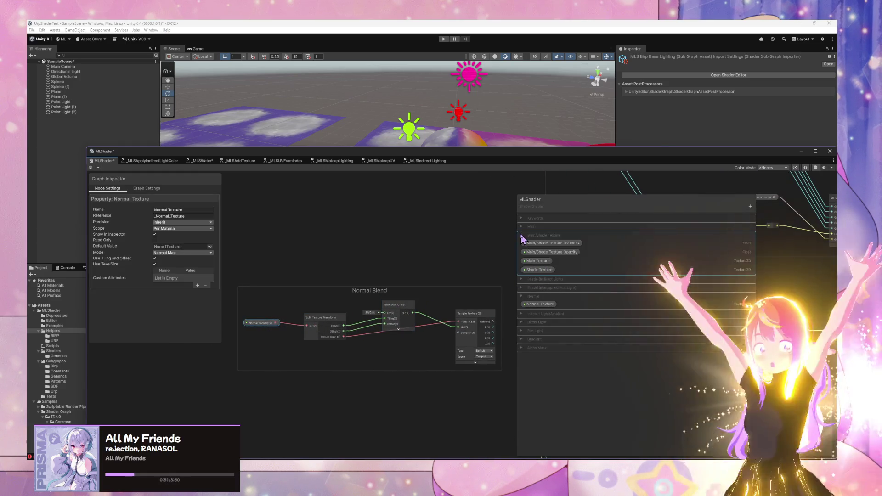
pyautogui.rightClick(575, 243)
pyautogui.click(594, 261)
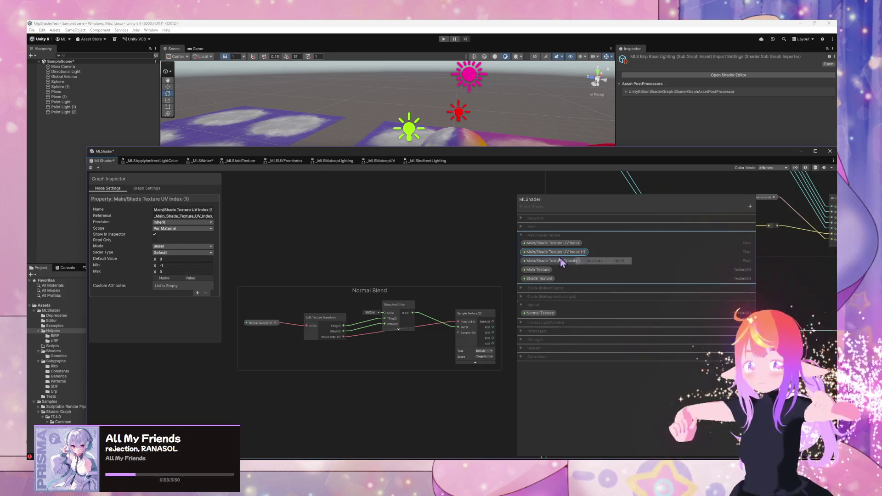
pyautogui.click(534, 347)
pyautogui.moveTo(537, 365)
pyautogui.mouseDown()
pyautogui.moveTo(548, 419)
pyautogui.moveTo(545, 307)
pyautogui.mouseUp()
pyautogui.doubleClick(547, 305)
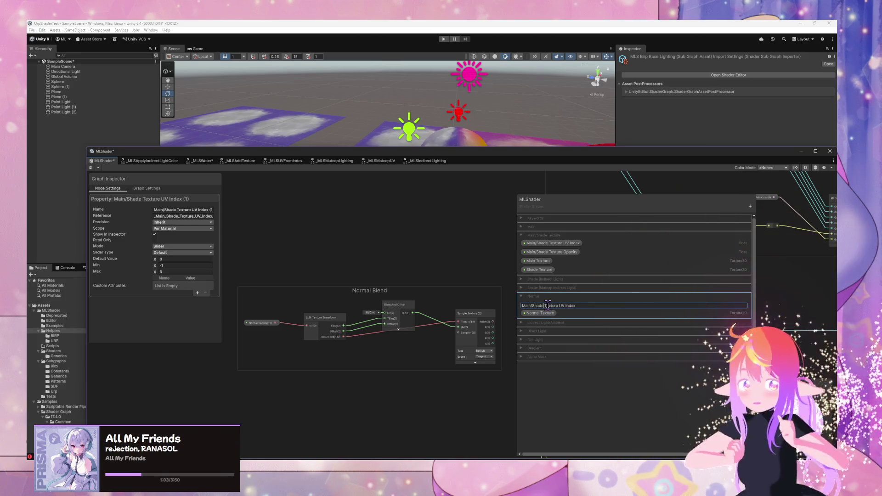
pyautogui.hotkey('ctrl', 'BackSpace')
pyautogui.hotkey('ctrl', 'BackSpace')
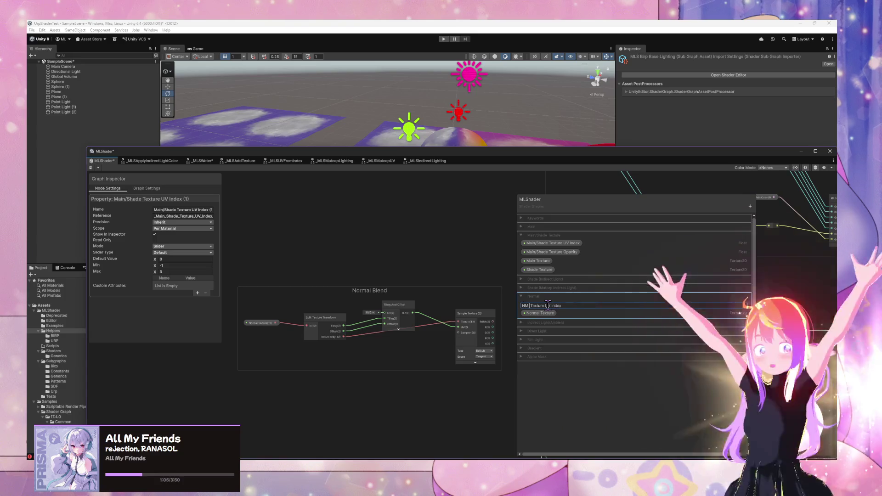
pyautogui.press('BackSpace')
pyautogui.write('ormal')
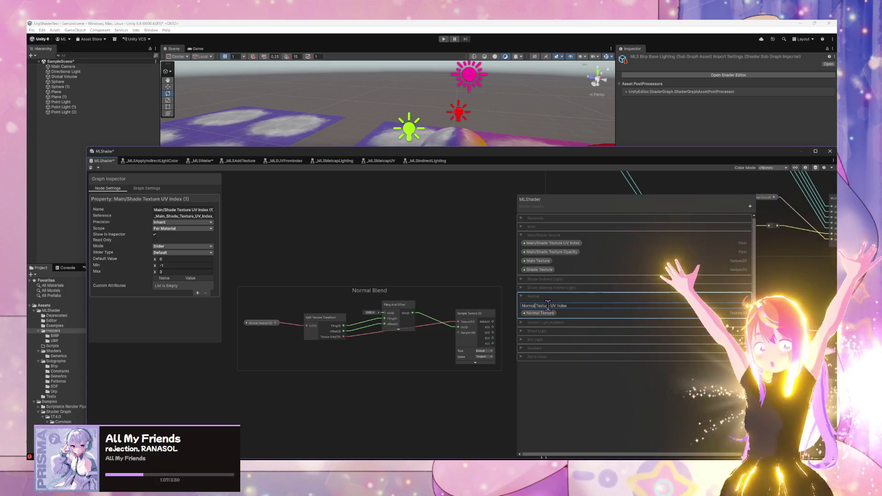
pyautogui.press('Return')
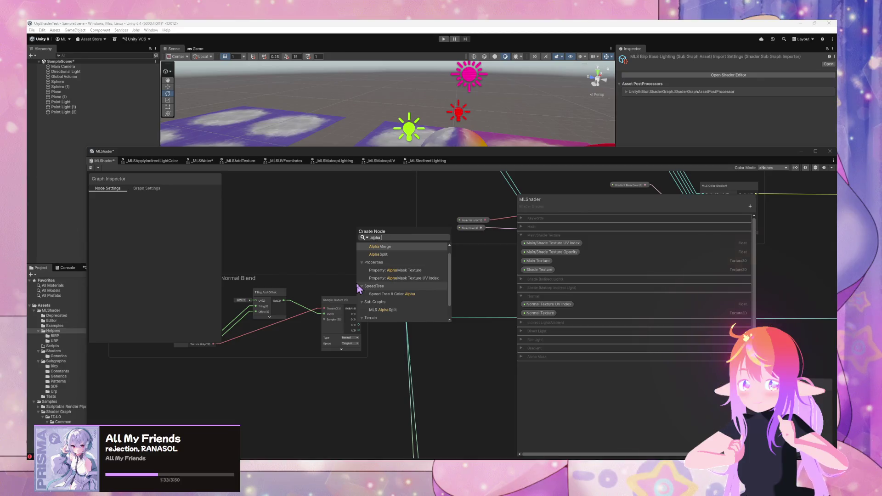
# Add an MLS Alpha Split node from the 'alpha' search results.
pyautogui.press('Down')
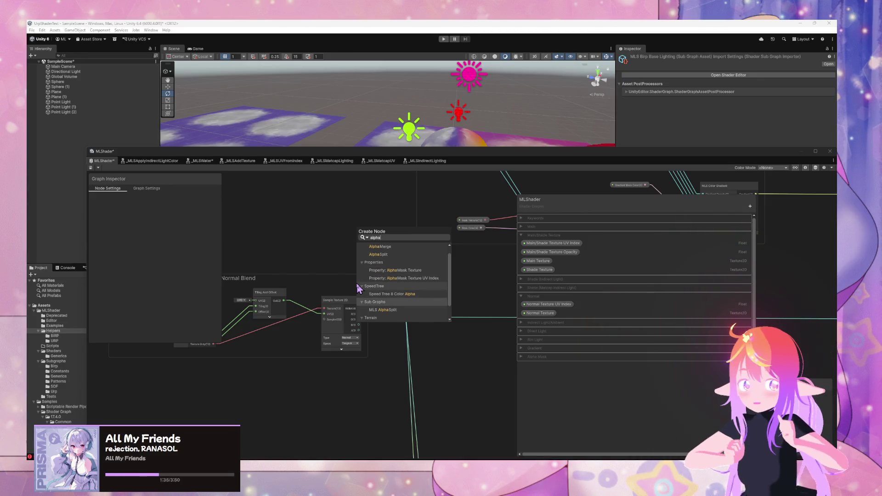
pyautogui.press('Down')
pyautogui.press('Return')
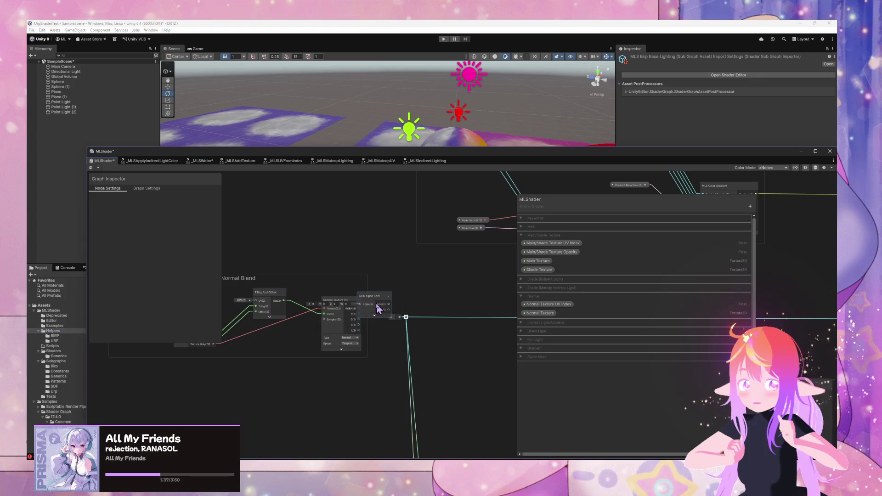
# Wire Sample Texture 2D RGBA into MLS Alpha Split and its output into the Normal input.
pyautogui.moveTo(378, 308)
pyautogui.mouseDown()
pyautogui.moveTo(361, 303)
pyautogui.moveTo(383, 298)
pyautogui.mouseUp()
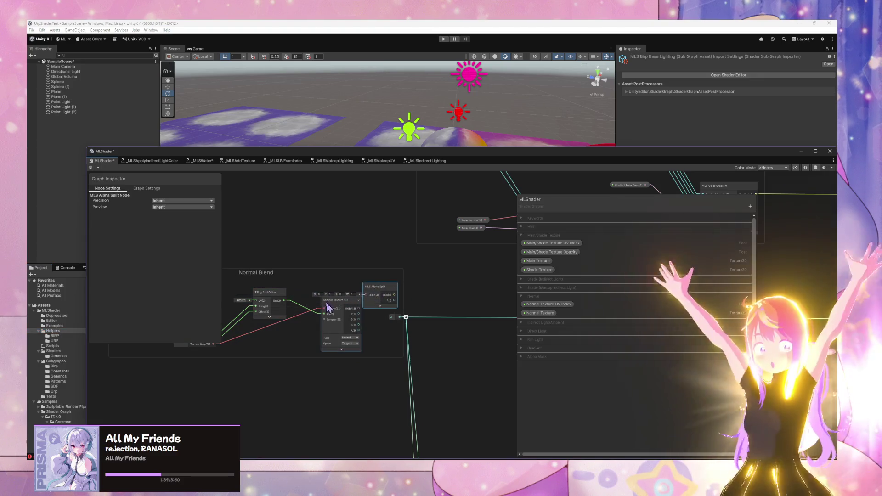
pyautogui.moveTo(329, 308); pyautogui.dragTo(306, 308)
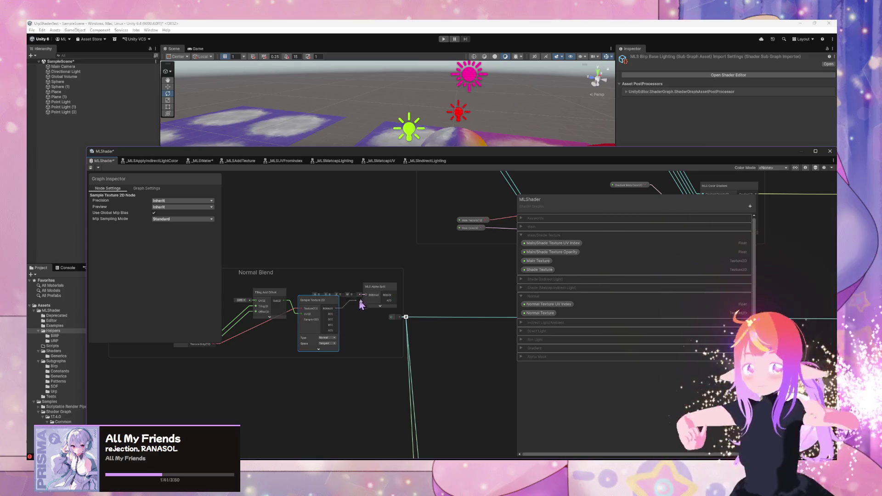
pyautogui.moveTo(361, 305)
pyautogui.mouseDown()
pyautogui.moveTo(366, 295)
pyautogui.moveTo(404, 316)
pyautogui.mouseUp()
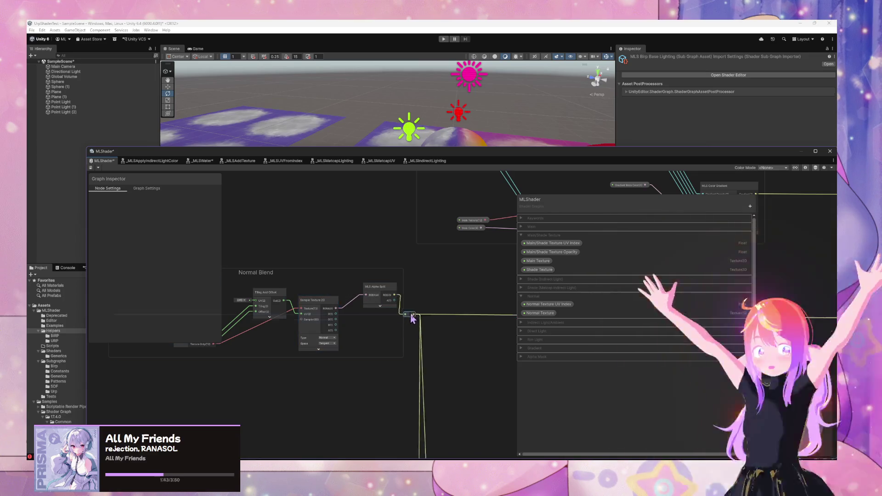
pyautogui.moveTo(386, 287)
pyautogui.mouseDown()
pyautogui.moveTo(390, 299)
pyautogui.moveTo(381, 303)
pyautogui.mouseUp()
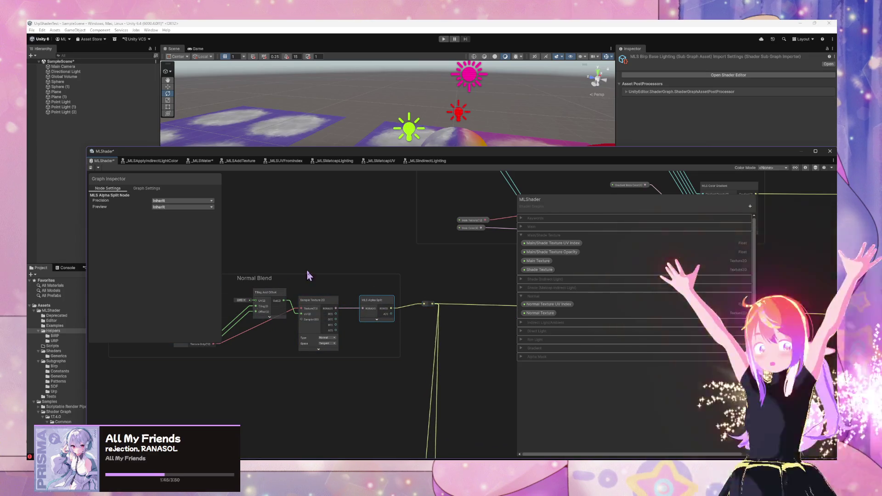
pyautogui.moveTo(166, 307); pyautogui.dragTo(292, 301)
# Add an MLSUV From Index node via 'uv from', collapse its preview, and place it beside Normal Texture UV Index.
pyautogui.click(293, 291)
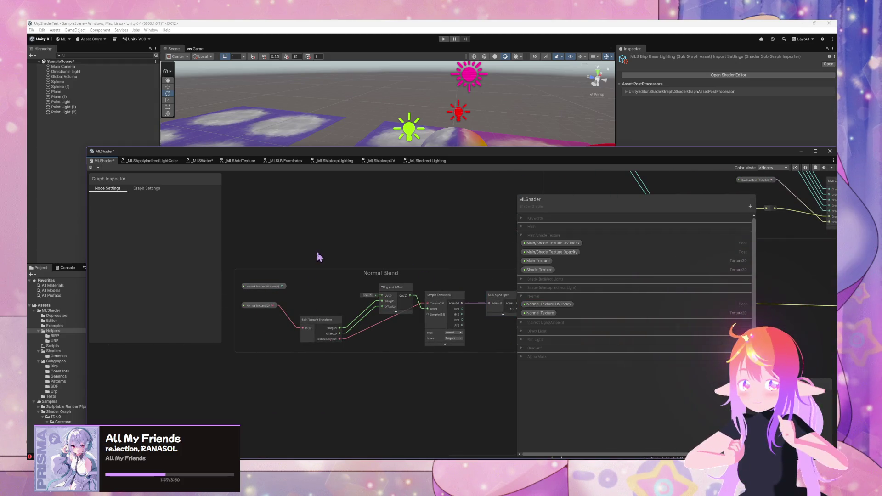
pyautogui.press('space')
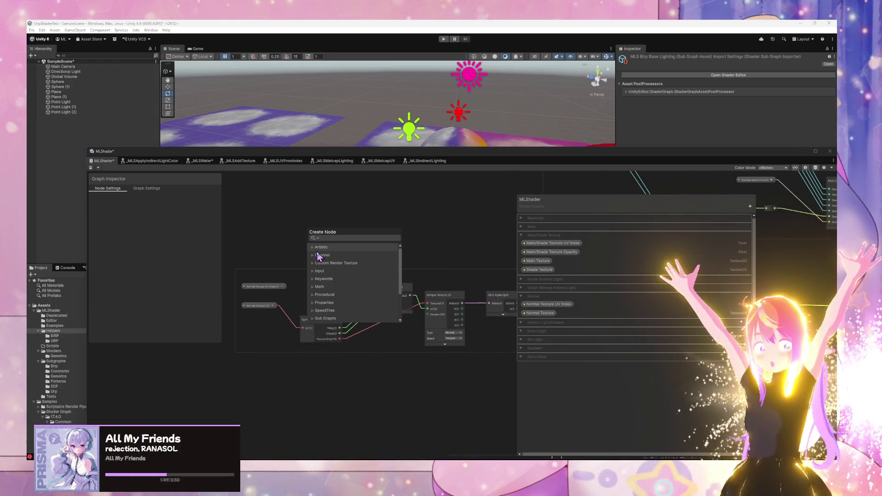
pyautogui.click(343, 237)
pyautogui.write('uv from')
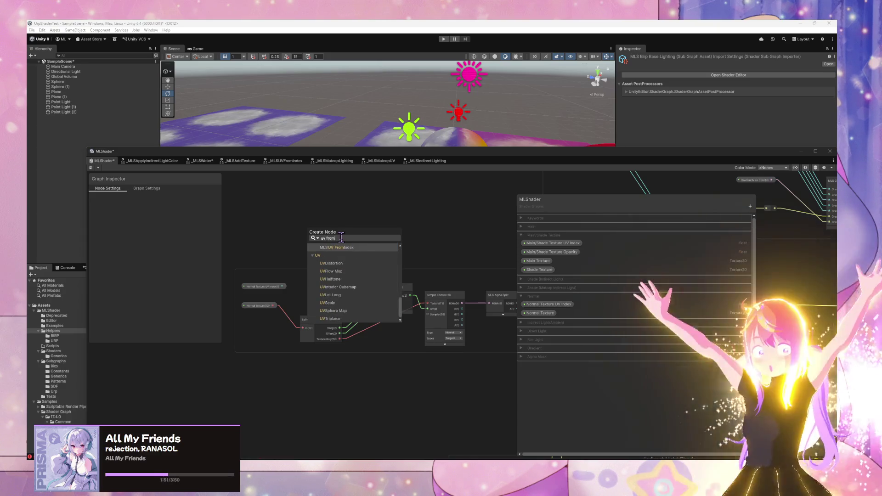
pyautogui.press('Return')
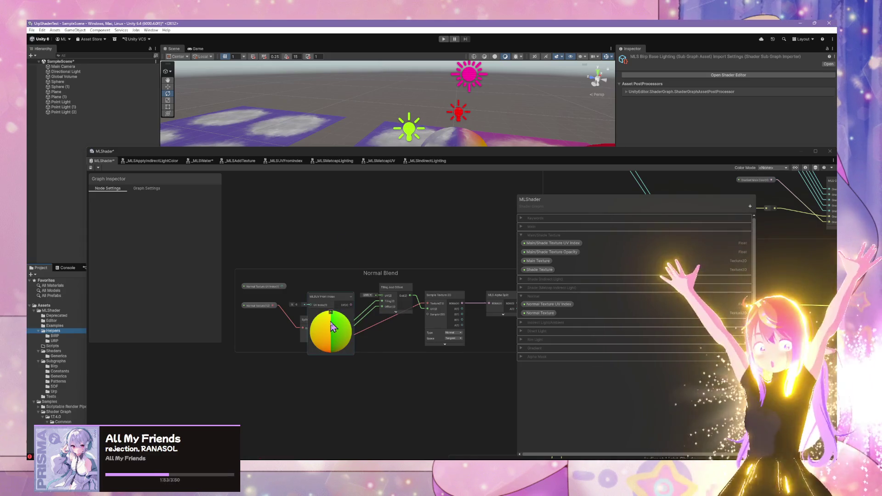
pyautogui.moveTo(331, 314)
pyautogui.mouseDown()
pyautogui.moveTo(315, 285)
pyautogui.moveTo(328, 280)
pyautogui.moveTo(309, 287)
pyautogui.moveTo(380, 299)
pyautogui.mouseUp()
pyautogui.click(319, 285)
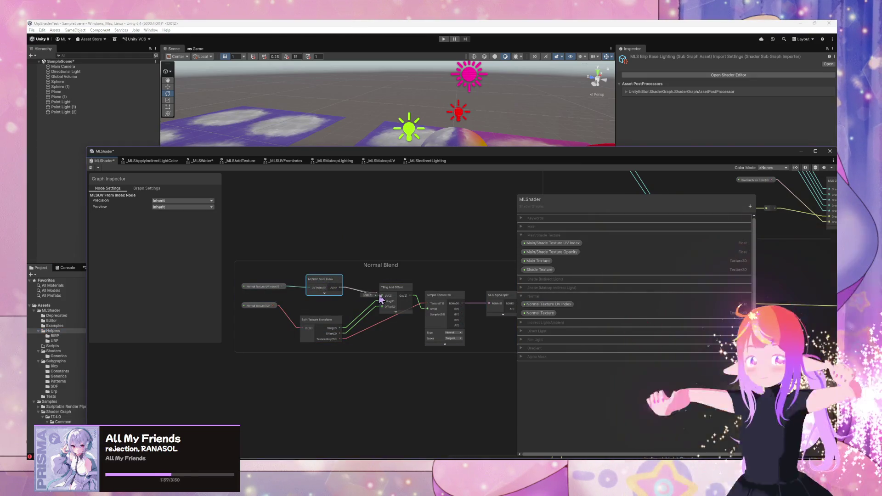
pyautogui.moveTo(273, 287); pyautogui.dragTo(263, 287)
# Open the MLSUV From Index sub-graph and zoom in and out to inspect it.
pyautogui.doubleClick(315, 286)
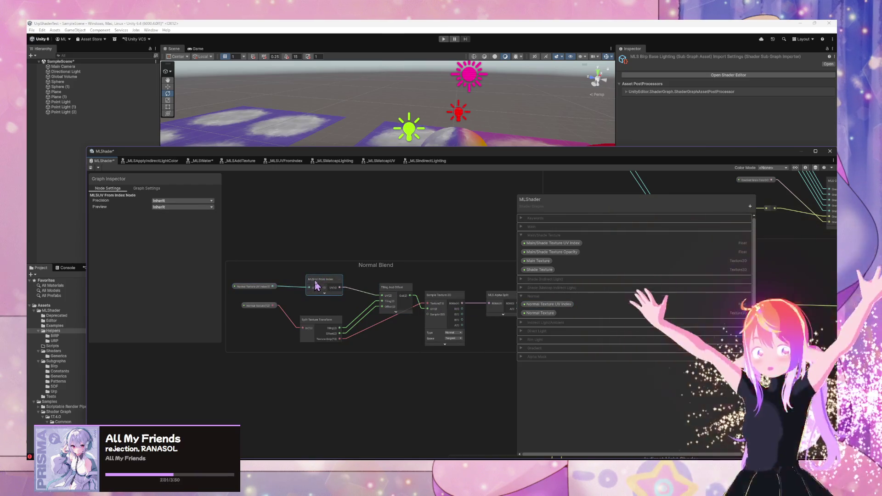
pyautogui.scroll(3, 402, 304)
pyautogui.scroll(5, 345, 304)
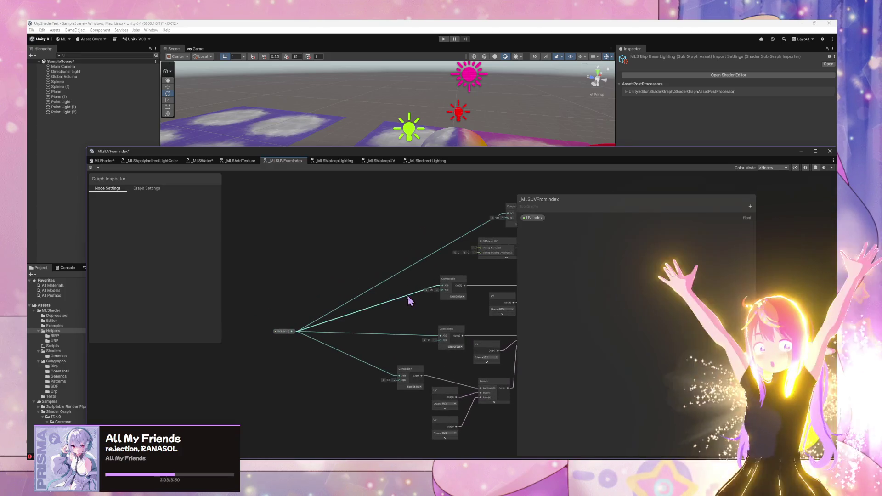
pyautogui.scroll(-5, 467, 274)
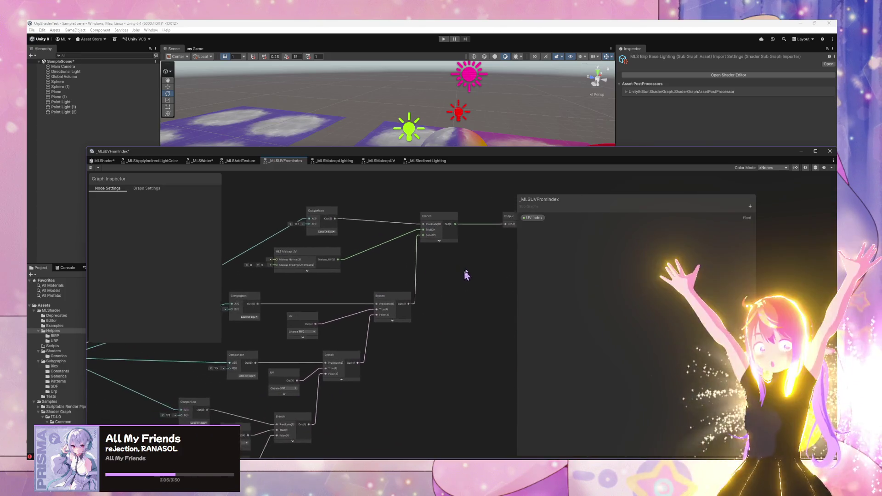
pyautogui.scroll(5, 386, 363)
pyautogui.scroll(-2, 454, 299)
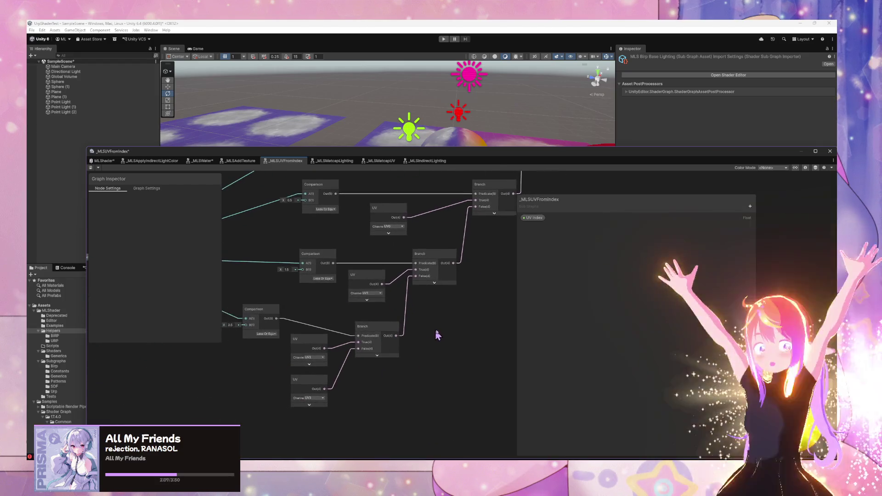
pyautogui.scroll(2, 441, 331)
pyautogui.scroll(-2, 439, 335)
pyautogui.scroll(2, 435, 335)
pyautogui.scroll(-2, 444, 327)
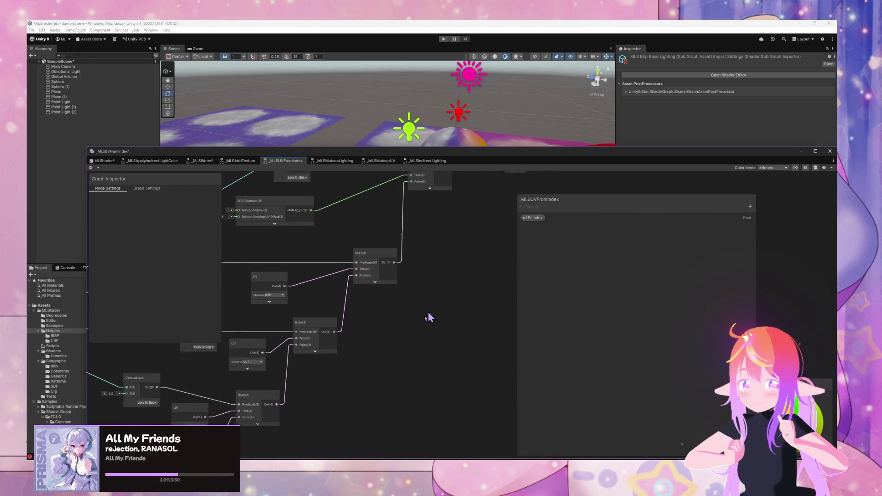
pyautogui.scroll(2, 427, 316)
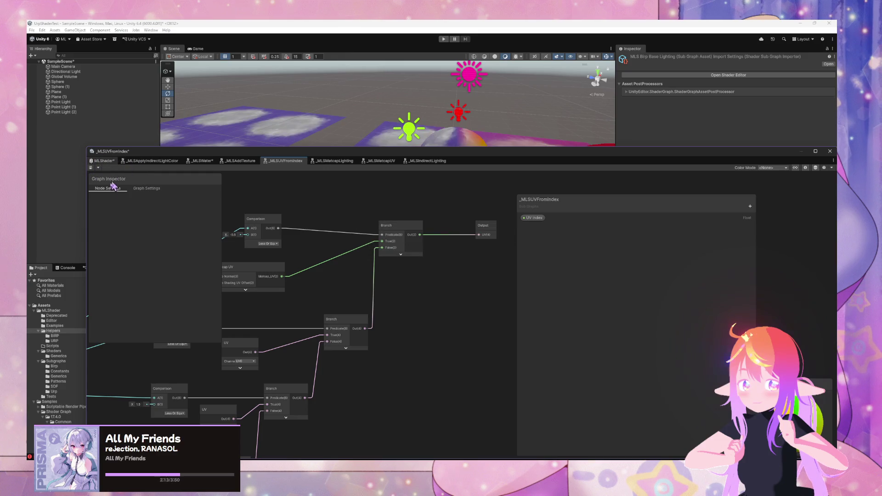
# Return to the MLShader graph, check the Normal Texture property, and move the window down to reveal the scene.
pyautogui.click(104, 160)
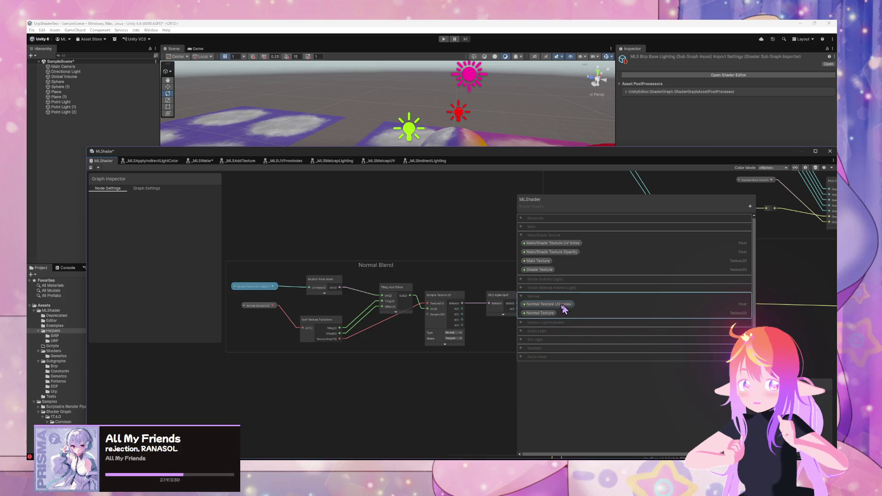
pyautogui.click(552, 314)
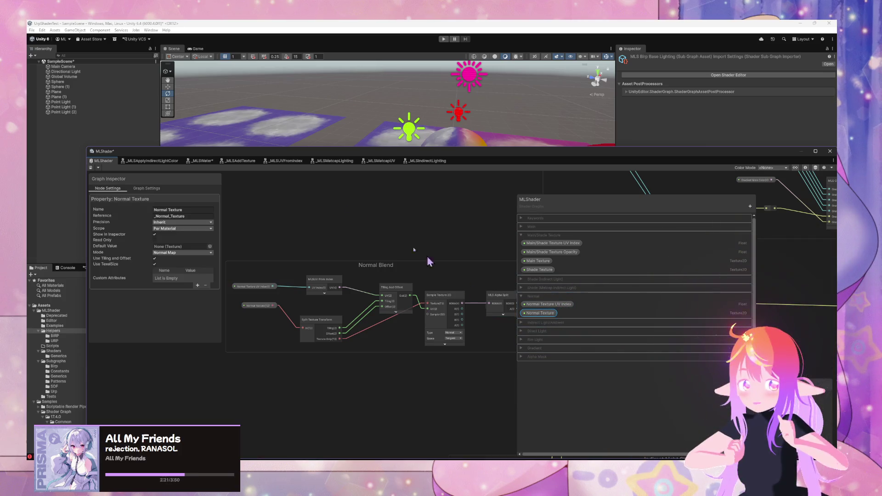
pyautogui.moveTo(478, 158)
pyautogui.mouseDown()
pyautogui.moveTo(413, 233)
pyautogui.moveTo(228, 312)
pyautogui.mouseUp()
# Assign stone_ground_n as the Plane material's Normal Texture and set Normal Texture UV Index to 0.29.
pyautogui.click(414, 174)
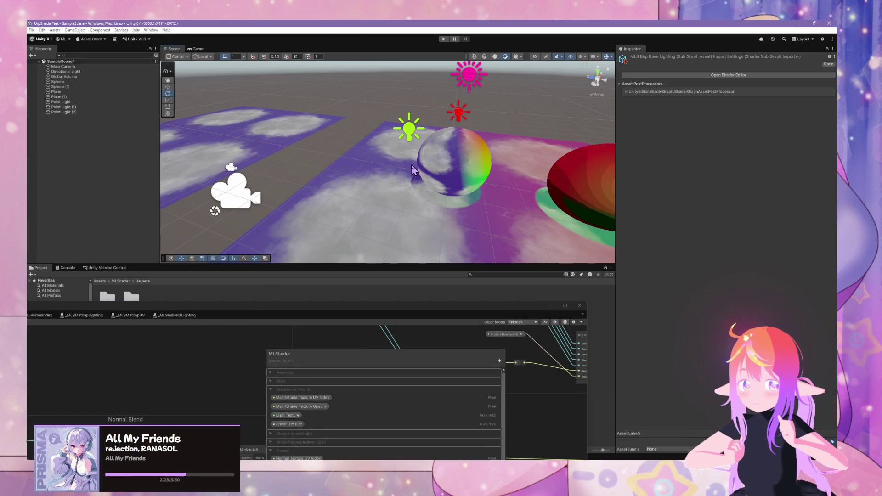
pyautogui.scroll(-5, 720, 313)
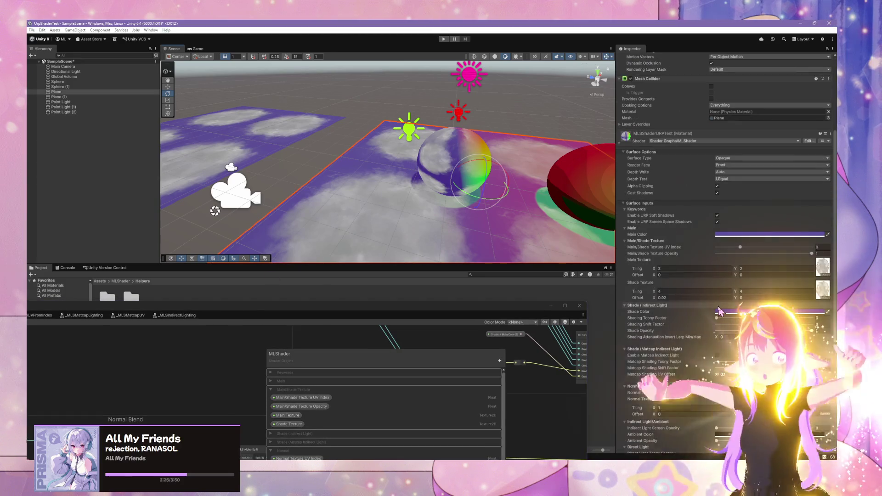
pyautogui.scroll(-4, 710, 294)
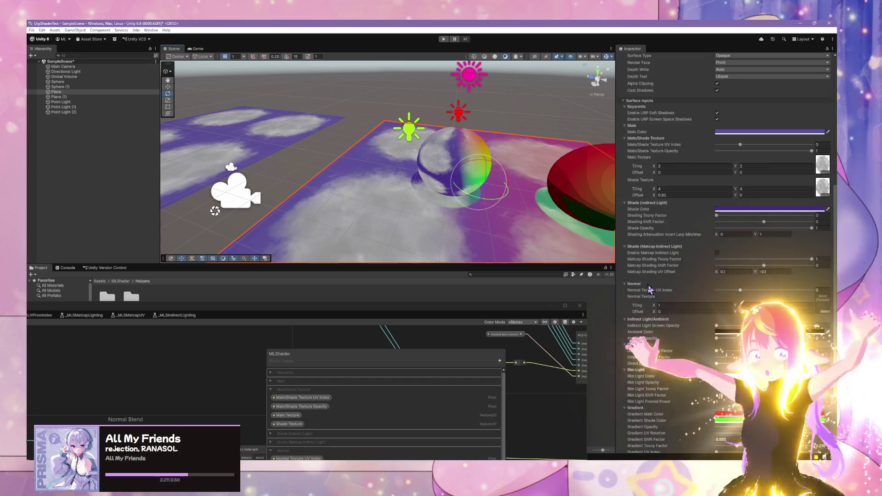
pyautogui.click(825, 311)
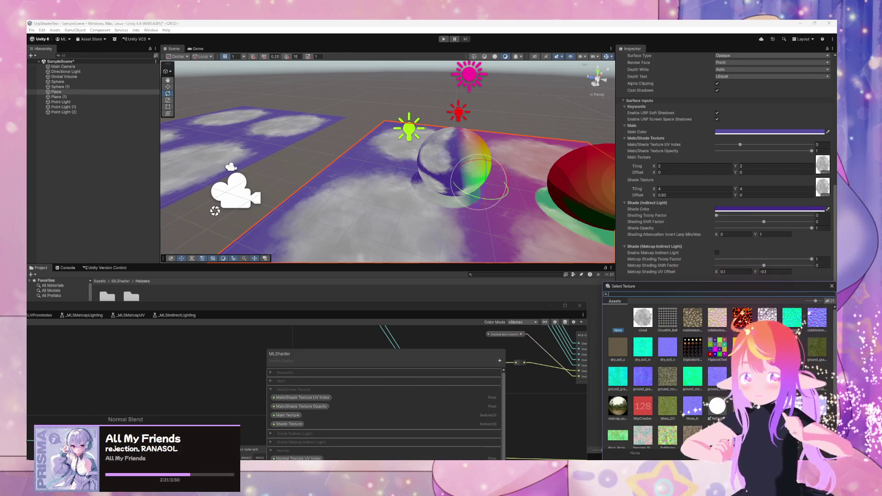
pyautogui.click(742, 434)
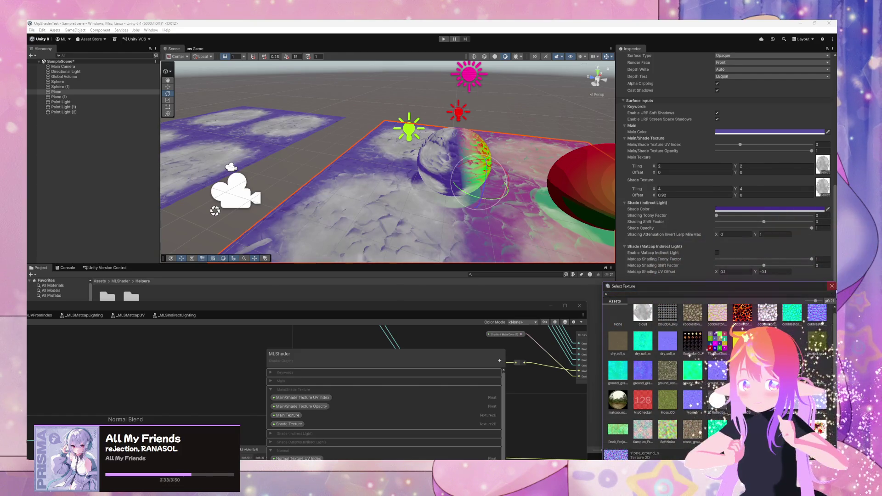
pyautogui.doubleClick(742, 434)
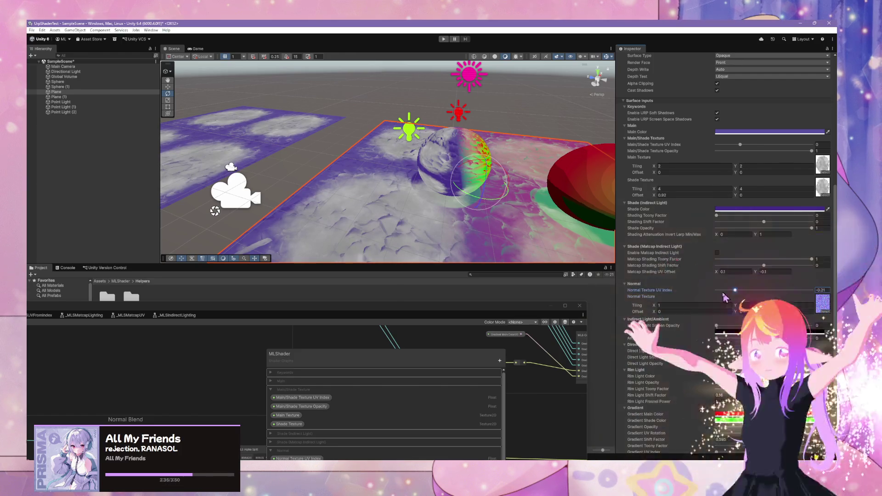
pyautogui.moveTo(723, 298)
pyautogui.mouseDown()
pyautogui.moveTo(781, 299)
pyautogui.moveTo(748, 301)
pyautogui.mouseUp()
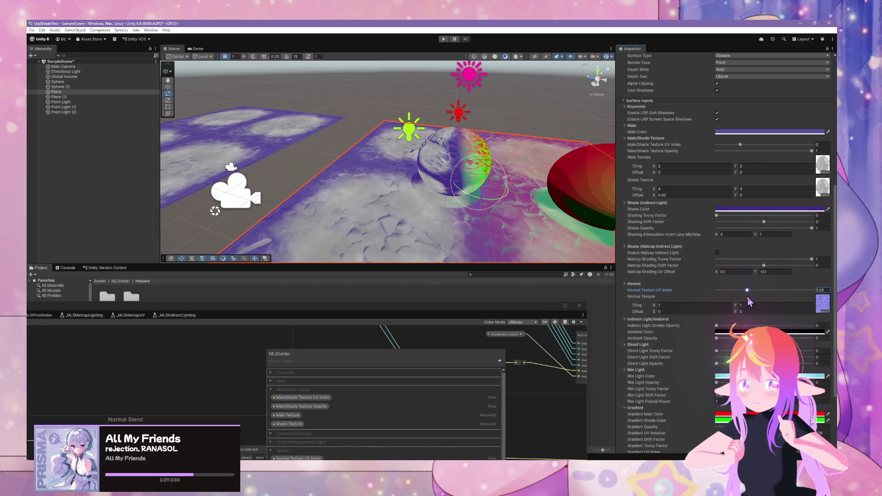
pyautogui.scroll(5, 799, 263)
# Set the material's Main Color to white and Shade Color to black.
pyautogui.click(751, 236)
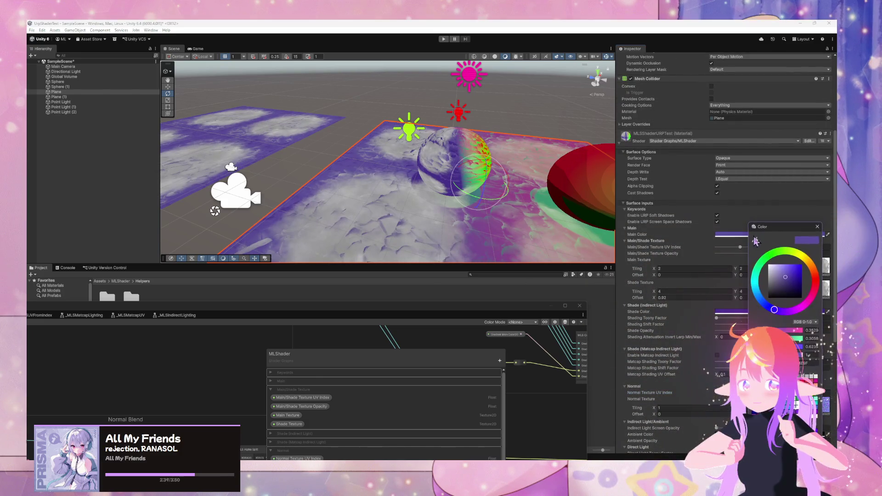
pyautogui.click(769, 229)
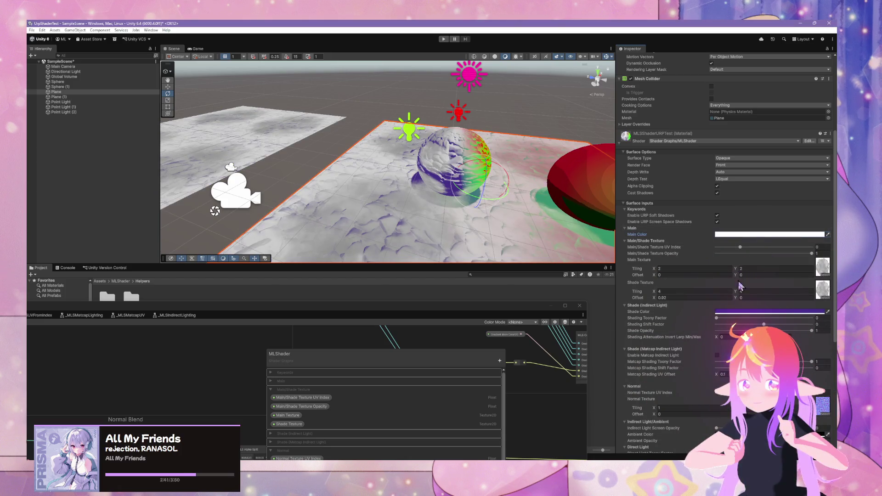
pyautogui.click(743, 312)
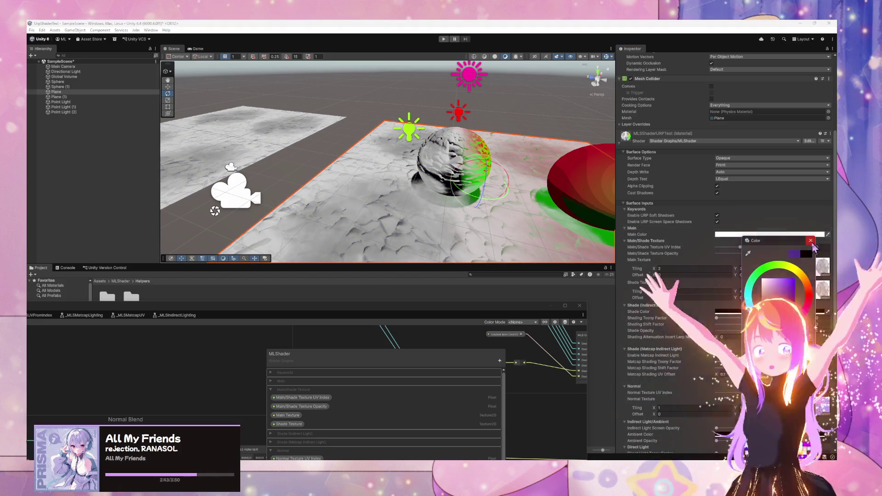
pyautogui.click(811, 241)
# Select Sphere (1) in the scene and orbit the view to see the spheres from another angle.
pyautogui.scroll(-7, 773, 296)
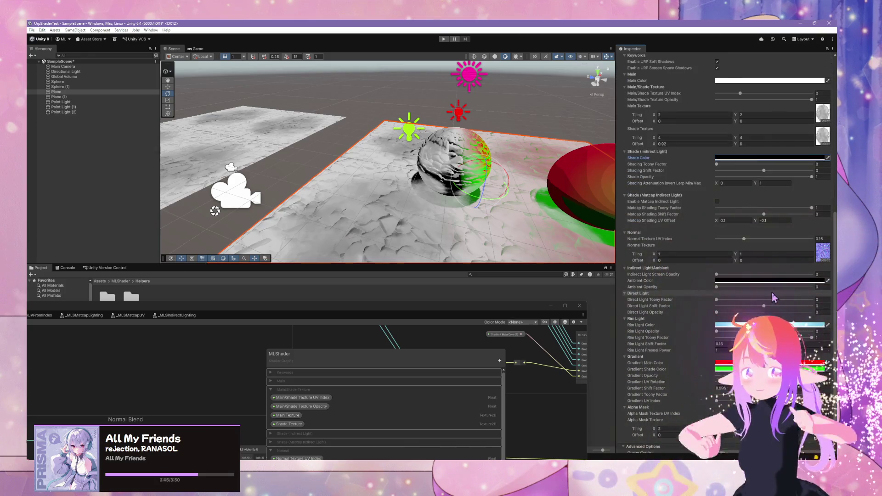
pyautogui.scroll(-2, 773, 296)
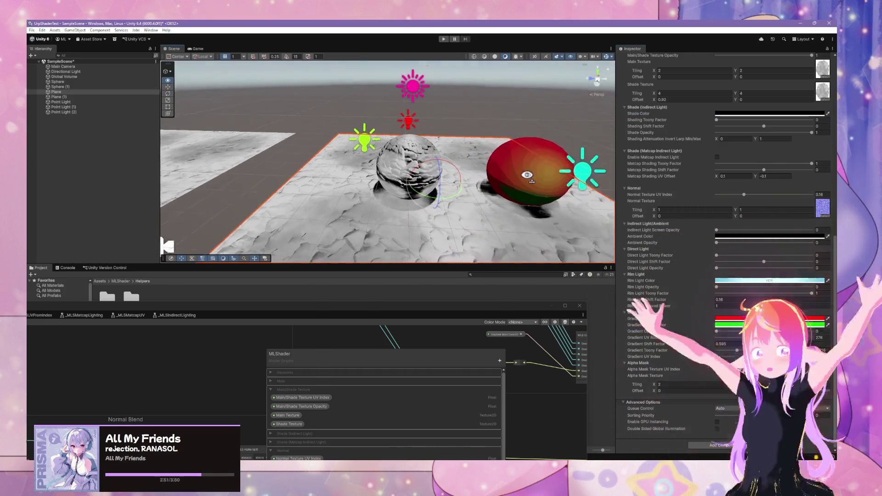
pyautogui.click(484, 169)
pyautogui.moveTo(473, 184)
pyautogui.mouseDown()
pyautogui.moveTo(460, 221)
pyautogui.moveTo(439, 235)
pyautogui.moveTo(490, 222)
pyautogui.moveTo(472, 206)
pyautogui.moveTo(386, 324)
pyautogui.mouseUp()
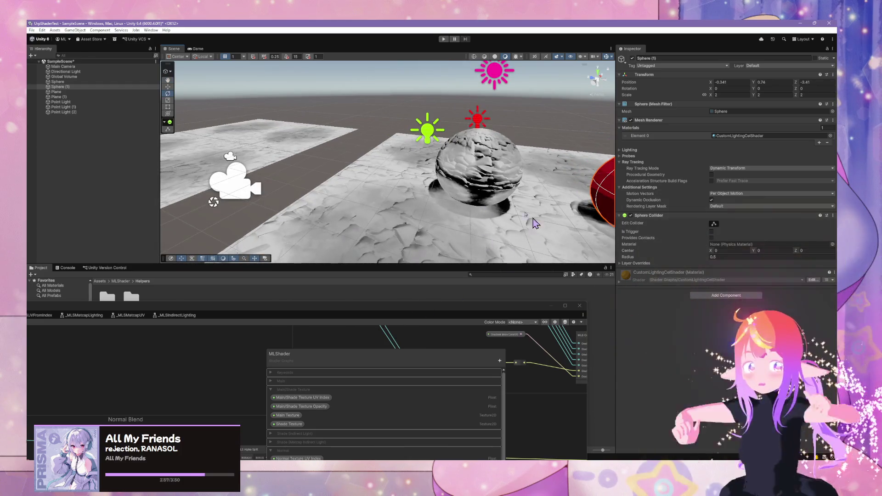
# Set the central Sphere's Main Texture to None and lower Main/Shade Texture Opacity to 0.
pyautogui.click(510, 200)
pyautogui.scroll(-5, 726, 253)
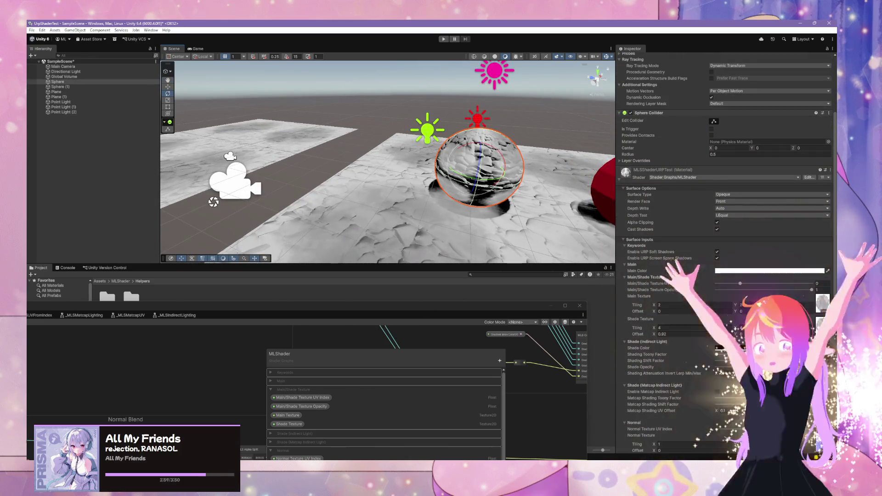
pyautogui.click(826, 312)
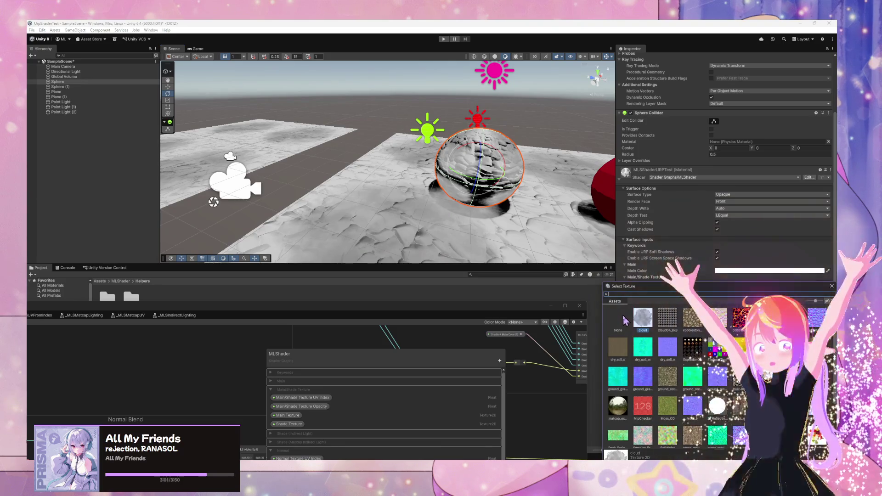
pyautogui.click(621, 319)
pyautogui.click(643, 318)
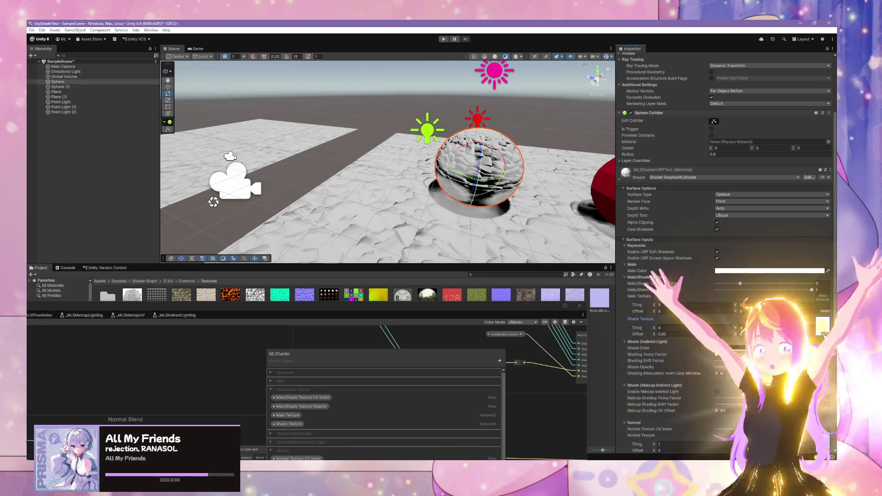
pyautogui.click(619, 331)
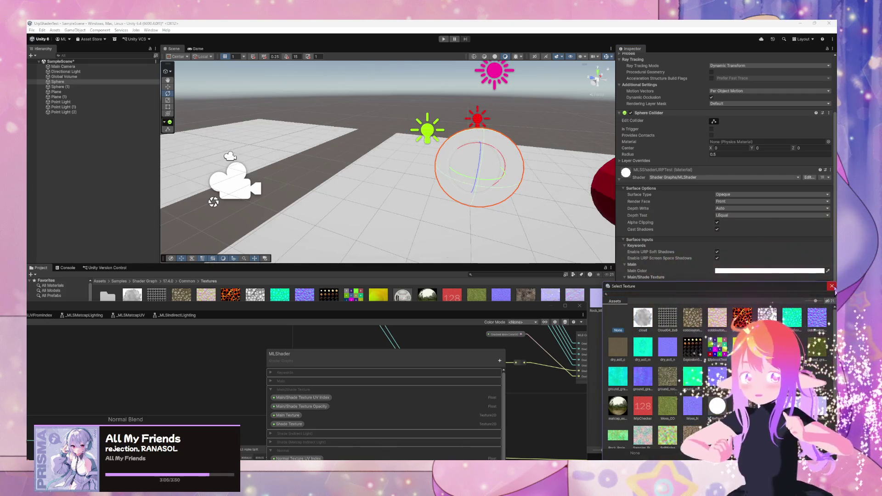
pyautogui.click(832, 286)
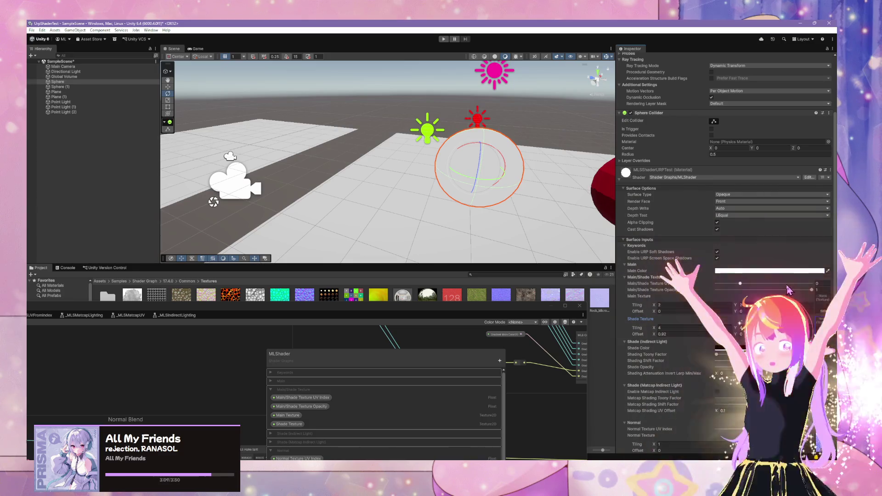
pyautogui.moveTo(812, 293); pyautogui.dragTo(710, 291)
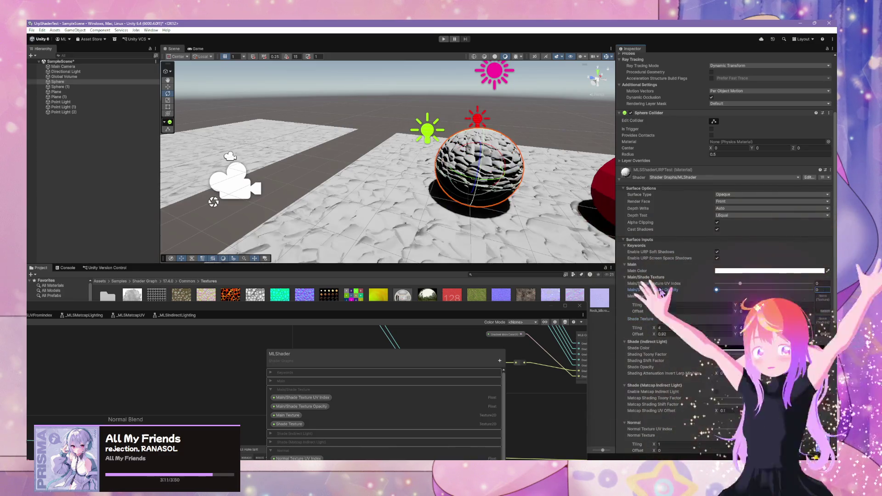